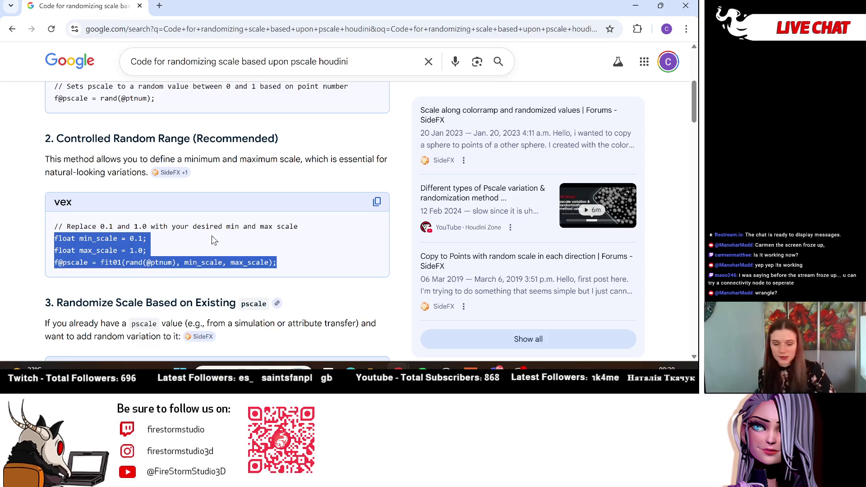
# - Paste the three-line min_scale/max_scale pscale code into attribwrangle1 and set Run Over to Detail (only once)
pyautogui.click(631, 4)
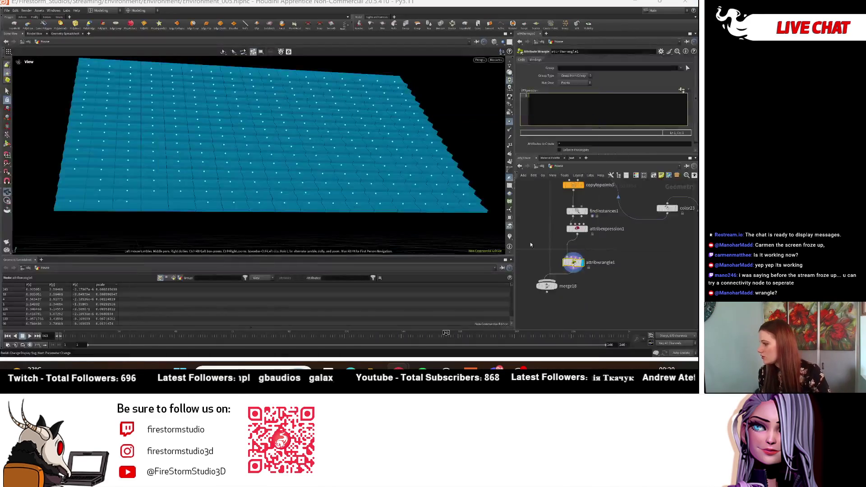
pyautogui.write('float min_scale = 0.1; float max_scale = 1.0; f@pscale = fit01(rand(@ptnum), min_scale, max_scale);')
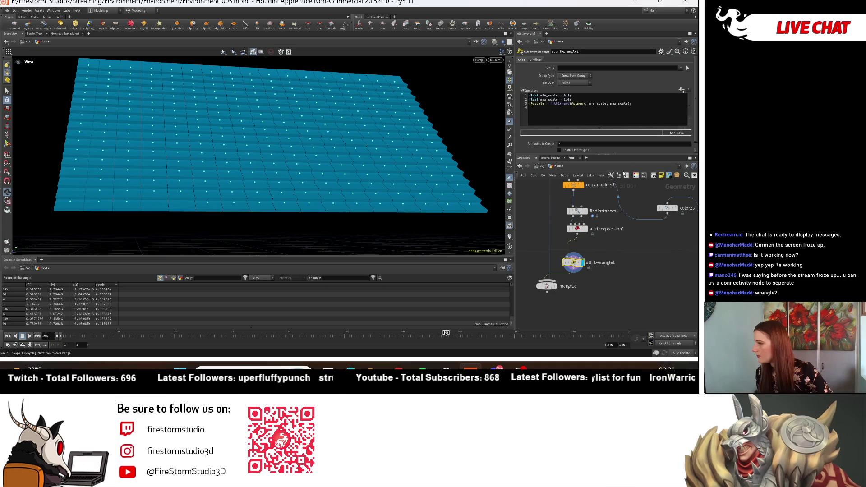
pyautogui.click(585, 83)
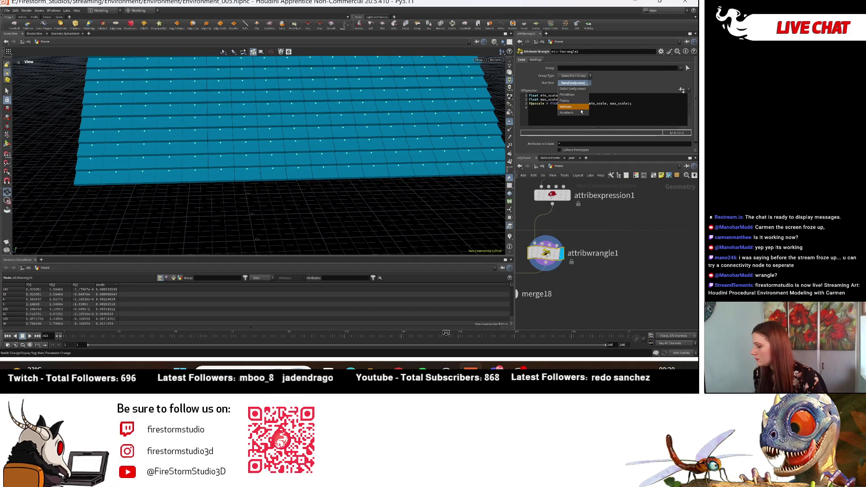
pyautogui.click(581, 112)
pyautogui.click(580, 83)
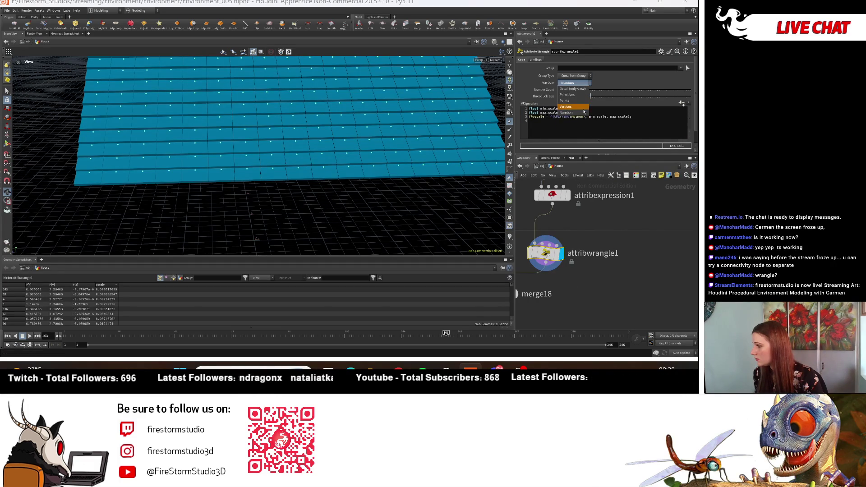
pyautogui.click(579, 106)
pyautogui.click(577, 83)
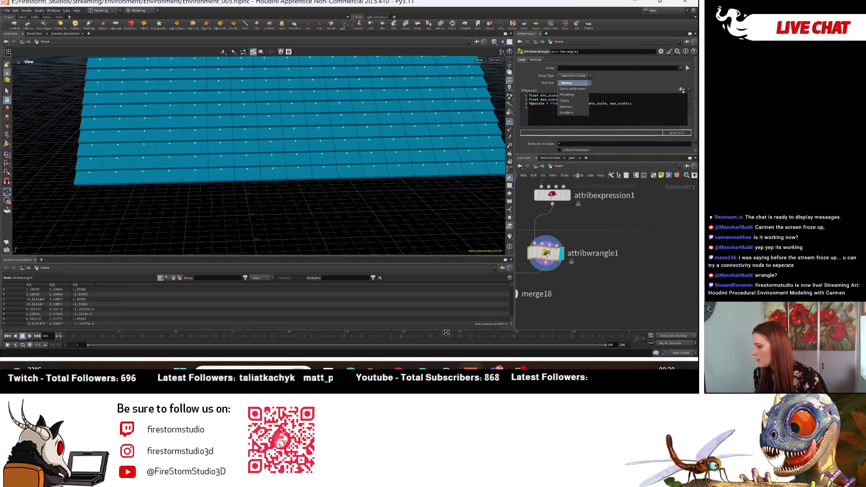
pyautogui.click(572, 88)
# - Add an empty line after the wrangle code and bring back the Chrome scale-code search results
pyautogui.moveTo(225, 243); pyautogui.dragTo(281, 230, button='middle')
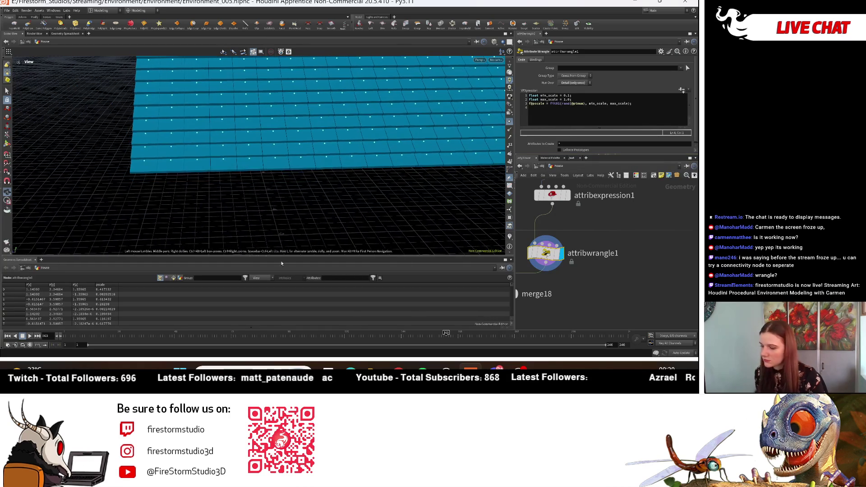
pyautogui.click(638, 105)
pyautogui.press('Return')
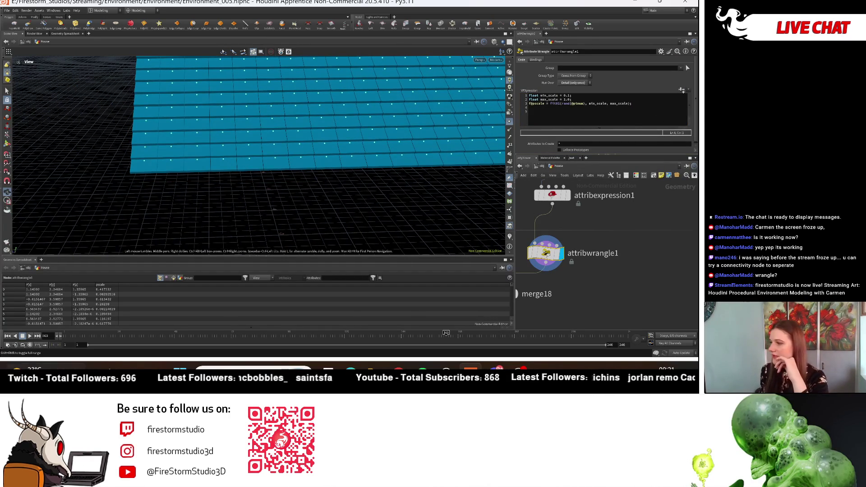
pyautogui.moveTo(398, 371)
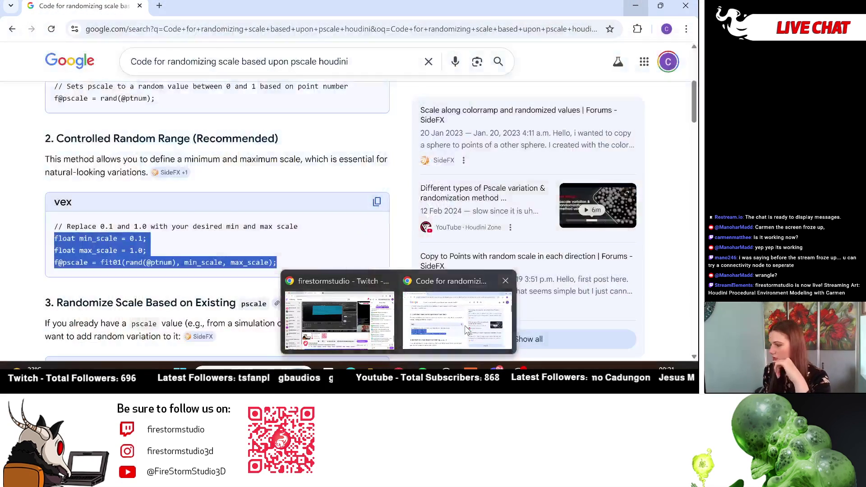
pyautogui.click(433, 316)
pyautogui.scroll(-1, 156, 207)
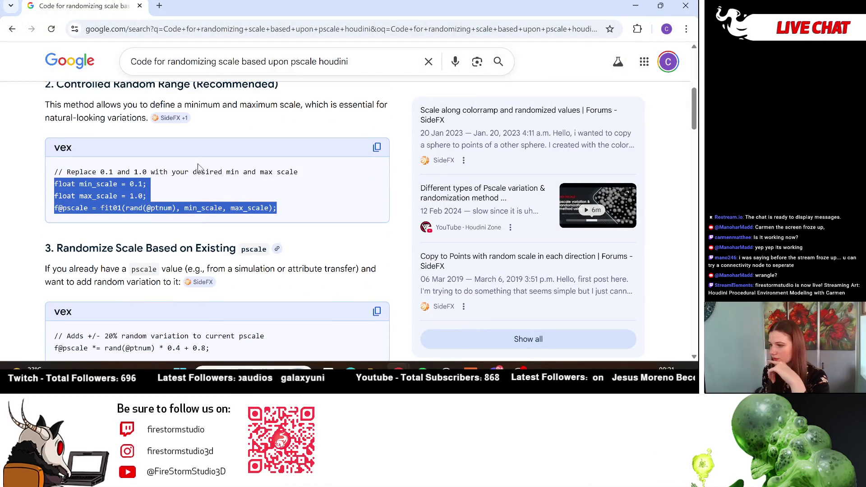
pyautogui.scroll(-1, 154, 231)
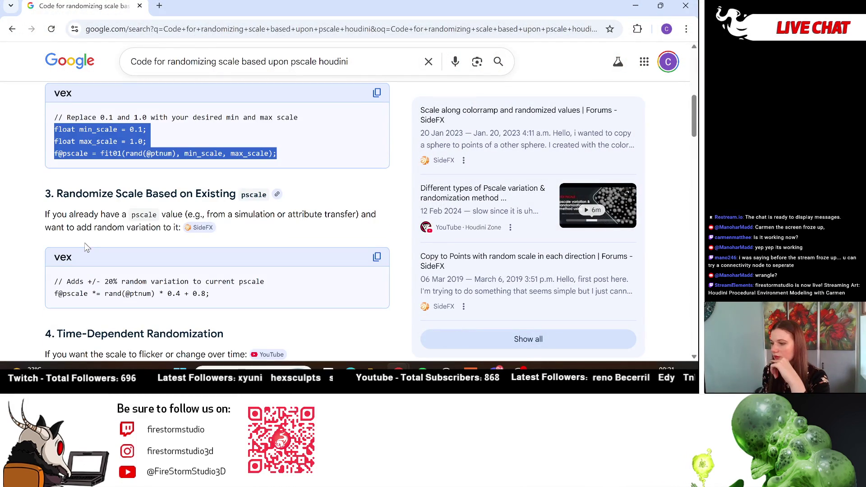
pyautogui.moveTo(201, 232)
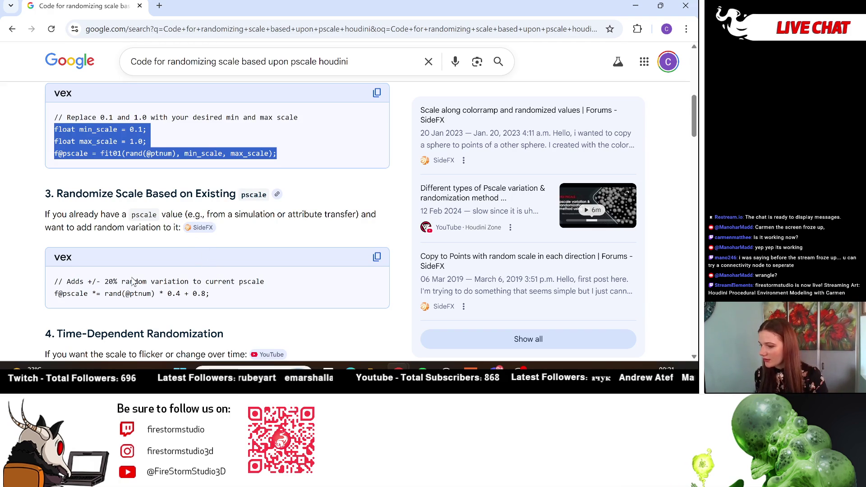
pyautogui.scroll(-1, 132, 280)
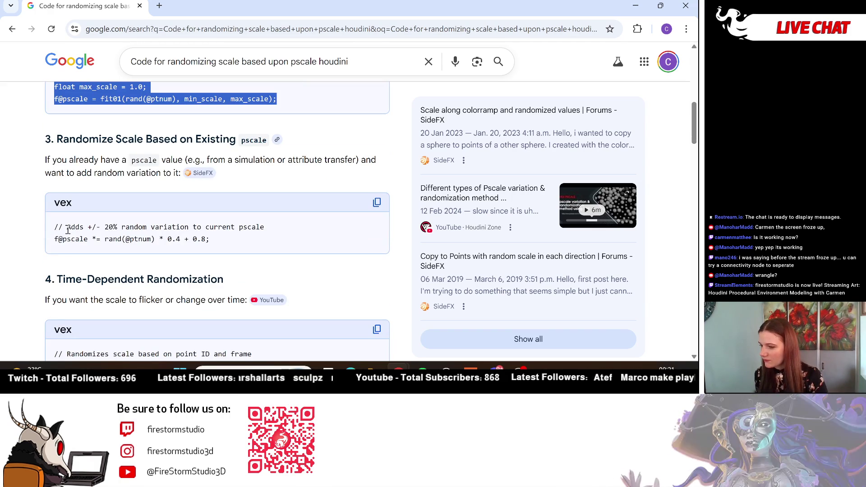
pyautogui.moveTo(213, 238)
pyautogui.mouseDown()
pyautogui.moveTo(69, 218)
pyautogui.moveTo(57, 241)
pyautogui.mouseUp()
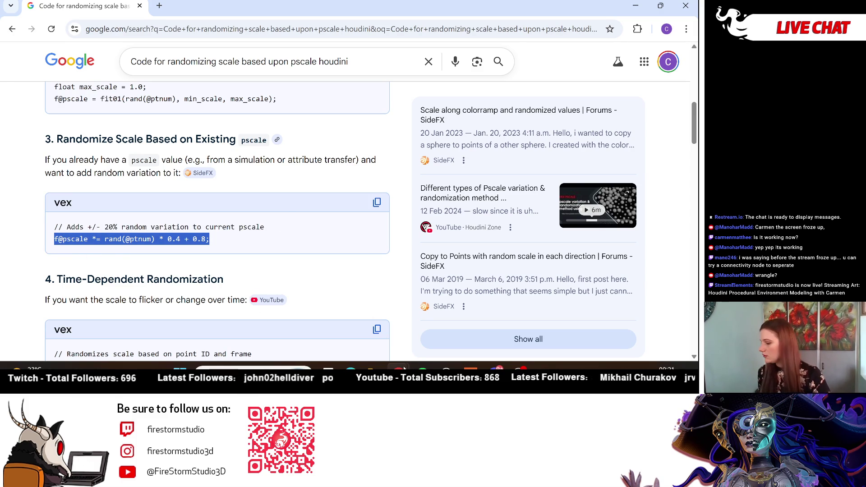
pyautogui.click(472, 366)
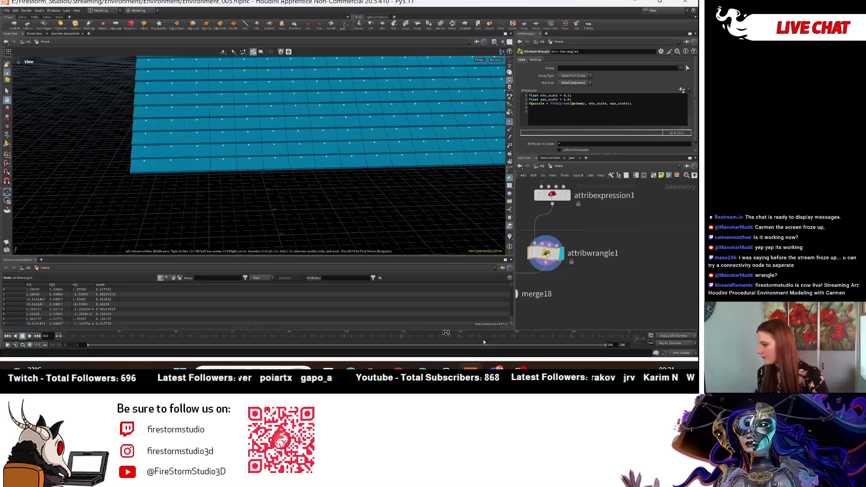
# - Replace the wrangle's old min/max code with the ±20% pscale variation line
pyautogui.moveTo(669, 105); pyautogui.dragTo(534, 96)
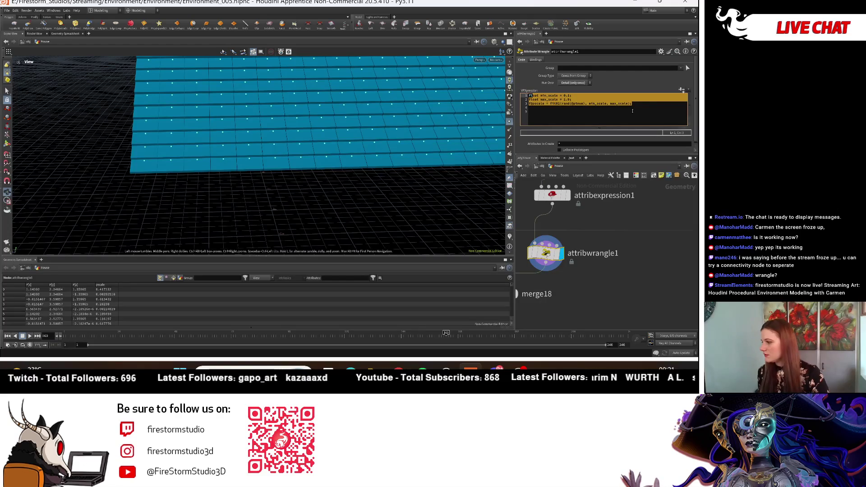
pyautogui.moveTo(632, 104); pyautogui.dragTo(533, 94)
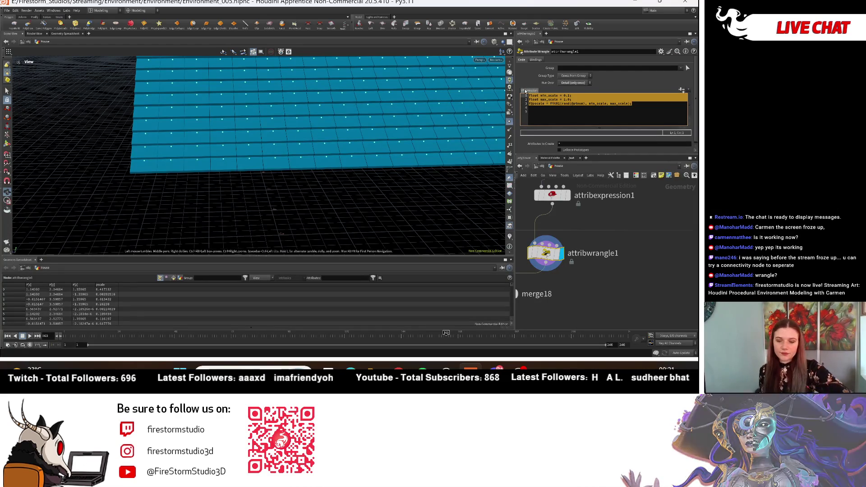
pyautogui.press('BackSpace')
pyautogui.click(543, 98)
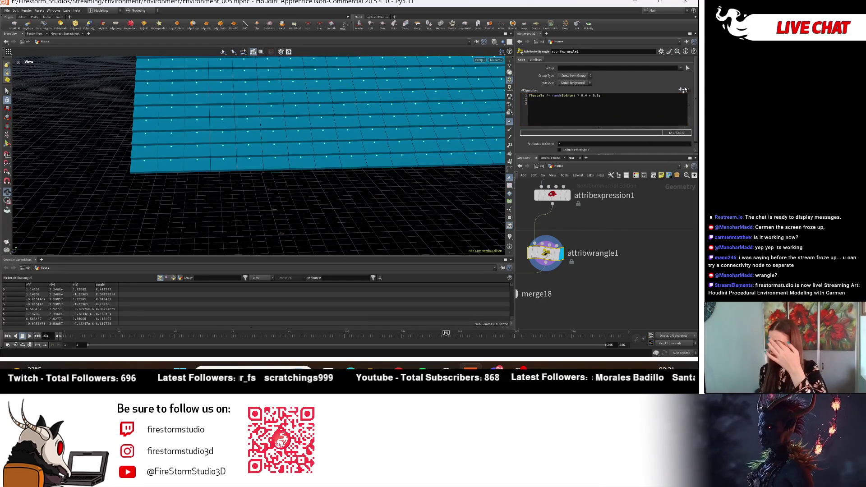
pyautogui.moveTo(461, 117)
pyautogui.mouseDown()
pyautogui.moveTo(501, 135)
pyautogui.moveTo(572, 104)
pyautogui.mouseUp()
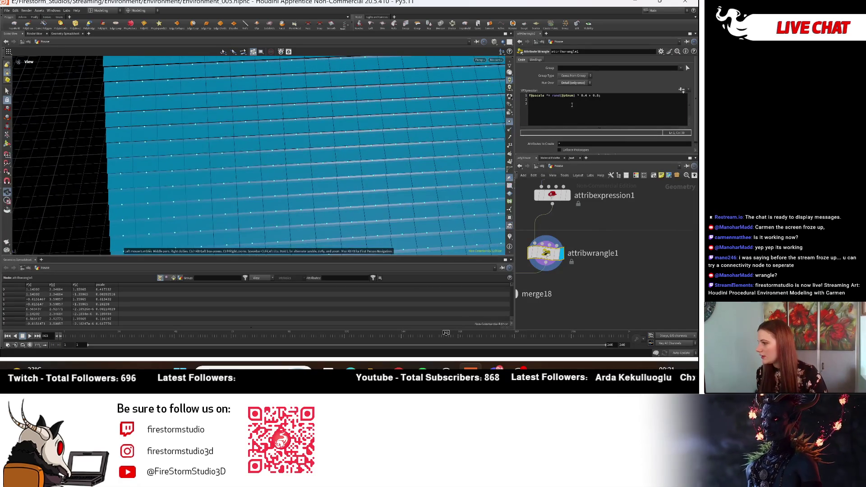
# - Set the wrangle's Run Over to Primitives
pyautogui.click(583, 83)
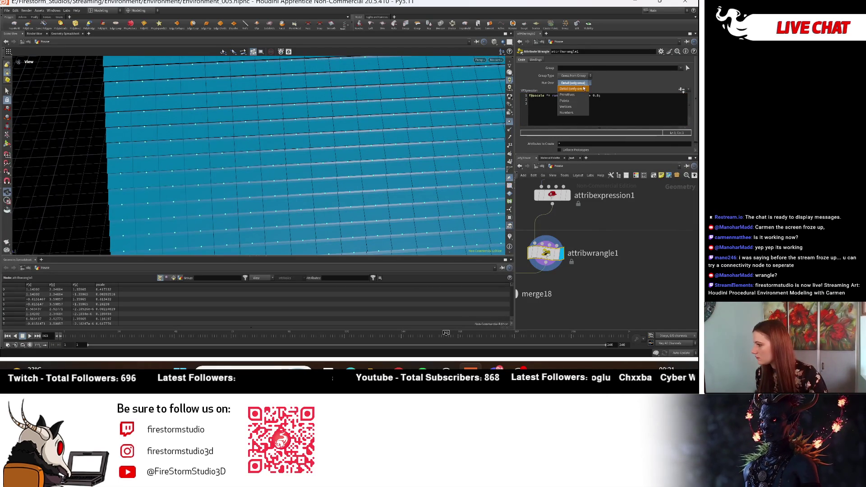
pyautogui.click(583, 95)
pyautogui.click(583, 82)
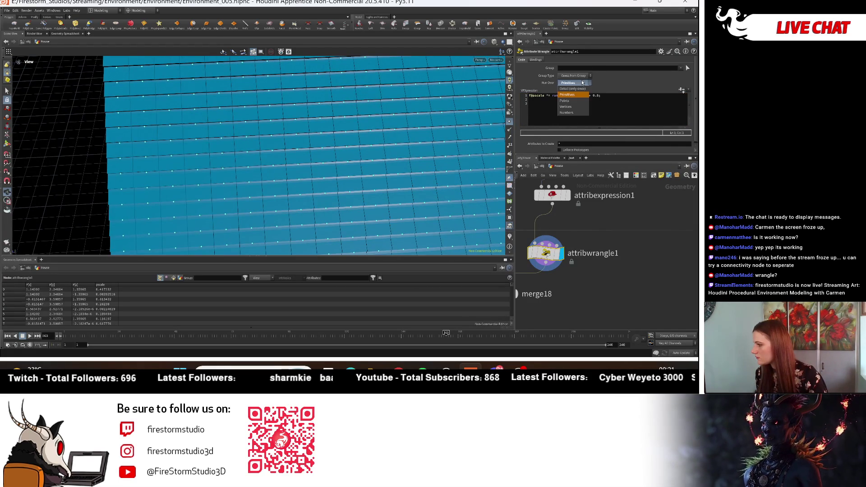
pyautogui.click(583, 85)
pyautogui.click(583, 84)
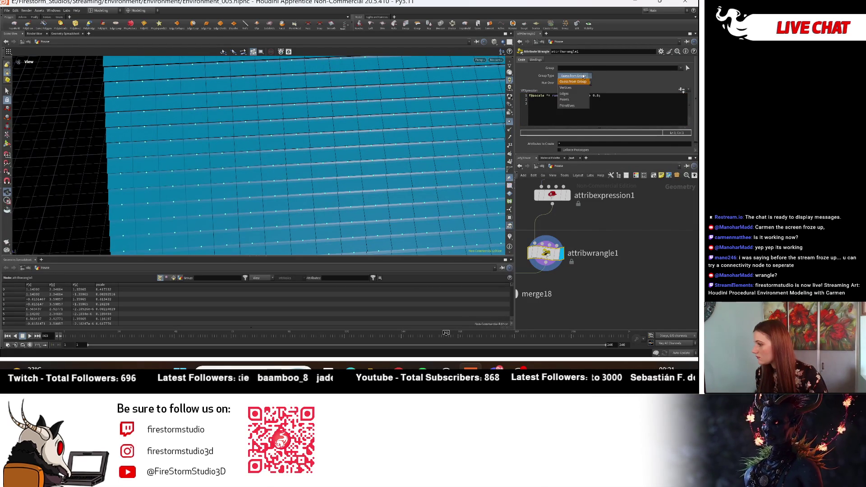
pyautogui.click(583, 86)
pyautogui.moveTo(377, 145)
pyautogui.mouseDown(button='right')
pyautogui.moveTo(298, 144)
pyautogui.moveTo(241, 117)
pyautogui.mouseUp(button='right')
pyautogui.moveTo(241, 117)
pyautogui.mouseDown()
pyautogui.moveTo(319, 116)
pyautogui.moveTo(288, 135)
pyautogui.moveTo(271, 127)
pyautogui.mouseUp()
# - Remove the leftover empty code line and show attribexpression1's parameters
pyautogui.moveTo(601, 95); pyautogui.dragTo(554, 95)
pyautogui.click(636, 108)
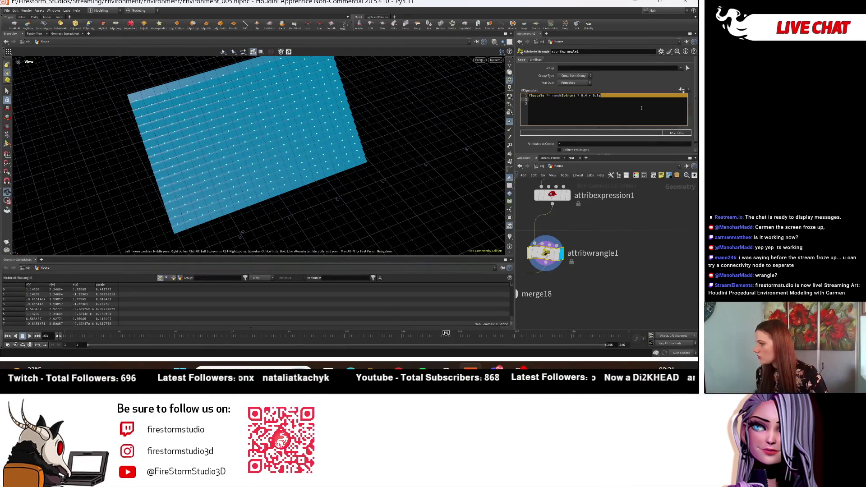
pyautogui.press('BackSpace')
pyautogui.doubleClick(593, 254)
pyautogui.moveTo(631, 232); pyautogui.dragTo(637, 272, button='middle')
pyautogui.click(558, 235)
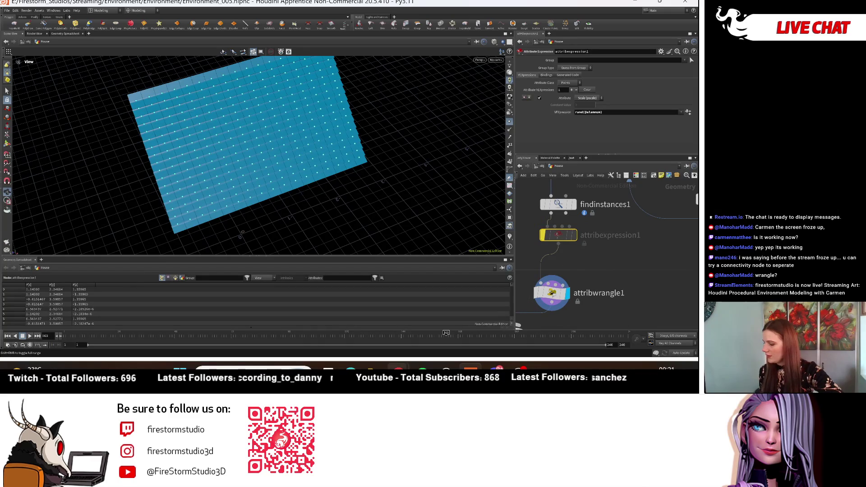
# - Copy the three fit01 lines (min_scale 0.1, max_scale 1.0) from the results and return to Houdini
pyautogui.moveTo(395, 367)
pyautogui.click(457, 331)
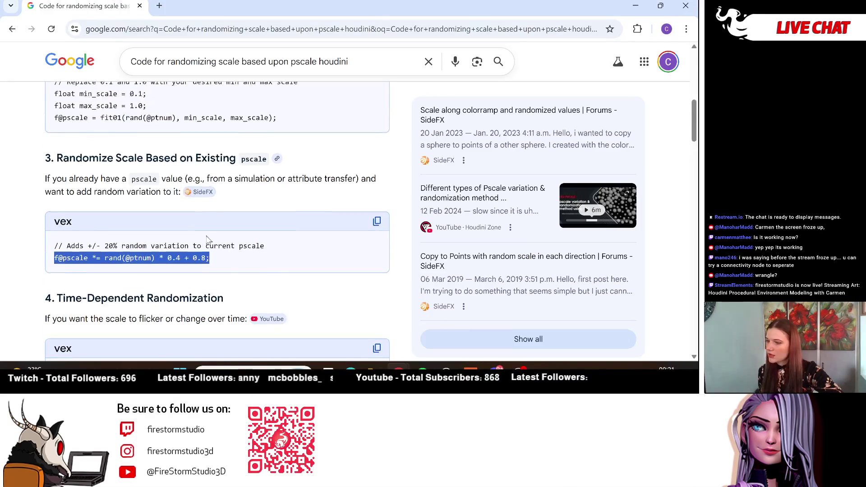
pyautogui.scroll(-1, 259, 245)
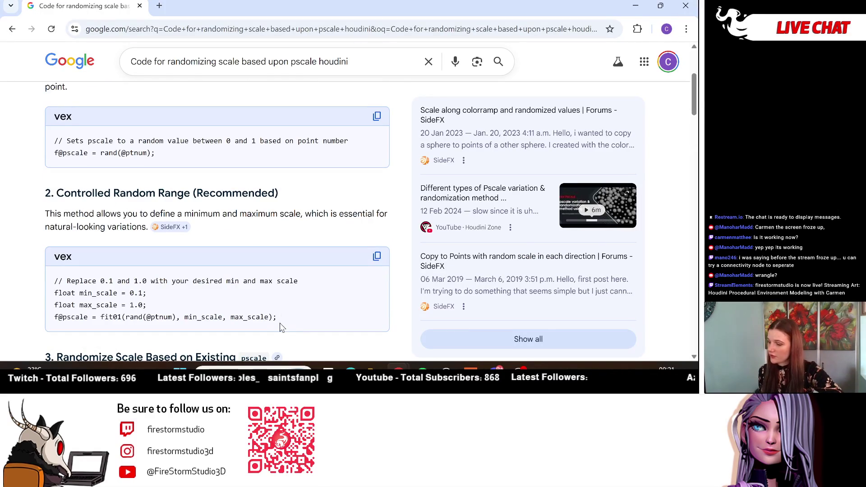
pyautogui.moveTo(278, 320); pyautogui.dragTo(40, 303)
pyautogui.hotkey('ctrl', 'c')
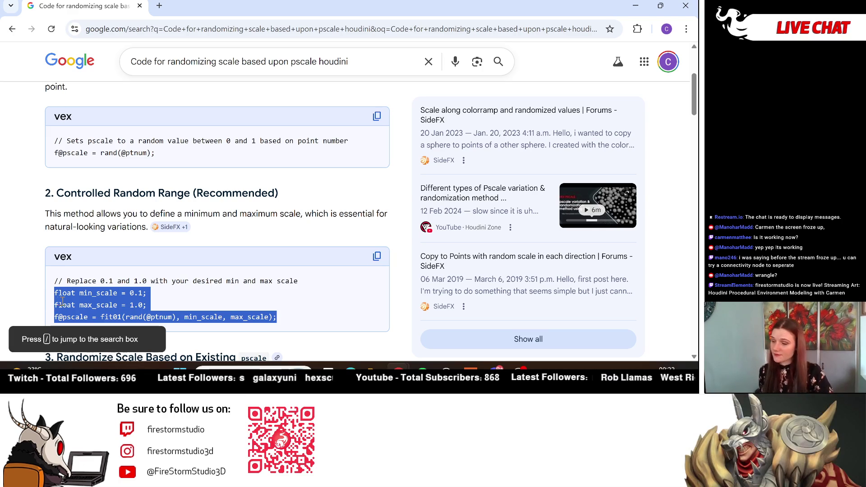
pyautogui.click(283, 321)
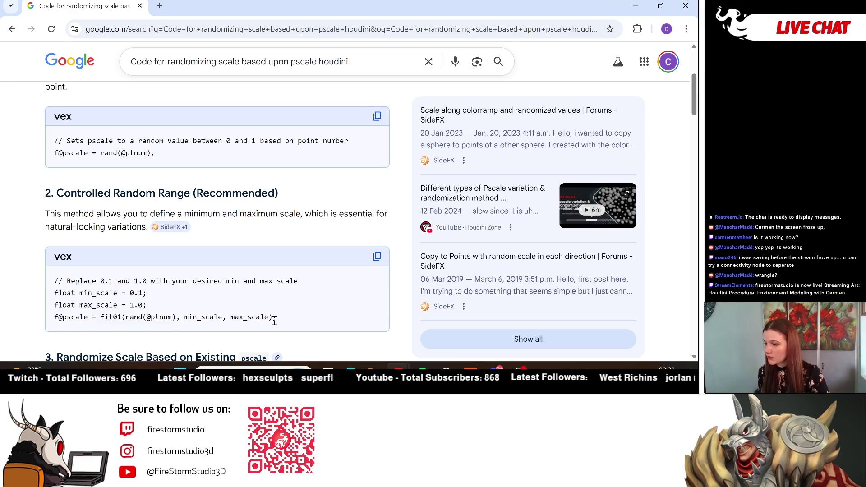
pyautogui.moveTo(273, 318); pyautogui.dragTo(88, 294)
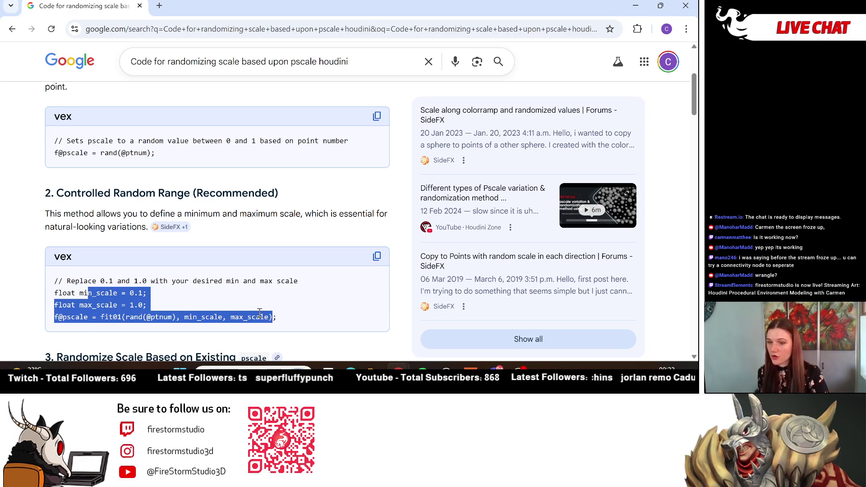
pyautogui.click(284, 320)
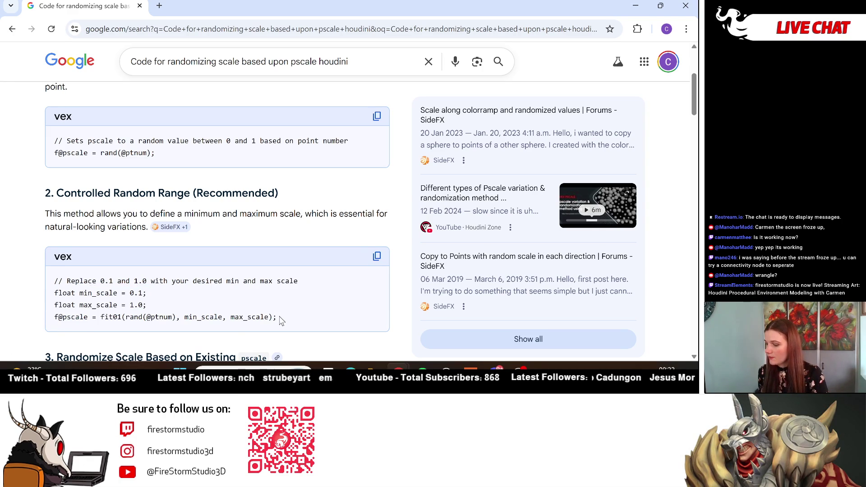
pyautogui.moveTo(276, 317)
pyautogui.mouseDown()
pyautogui.moveTo(31, 306)
pyautogui.moveTo(28, 295)
pyautogui.mouseUp()
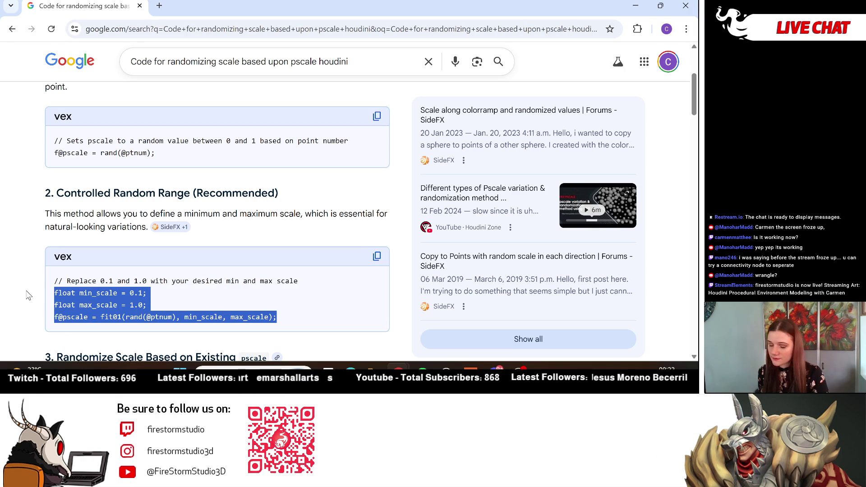
pyautogui.moveTo(470, 370)
pyautogui.click(495, 320)
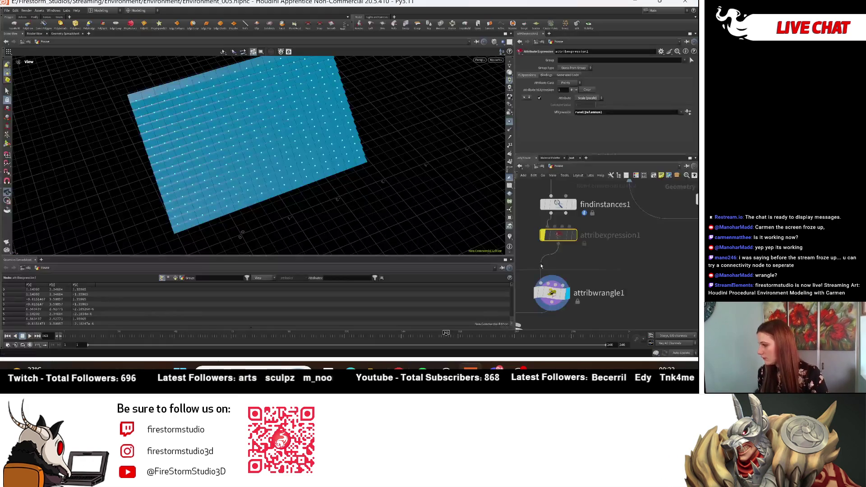
pyautogui.click(552, 293)
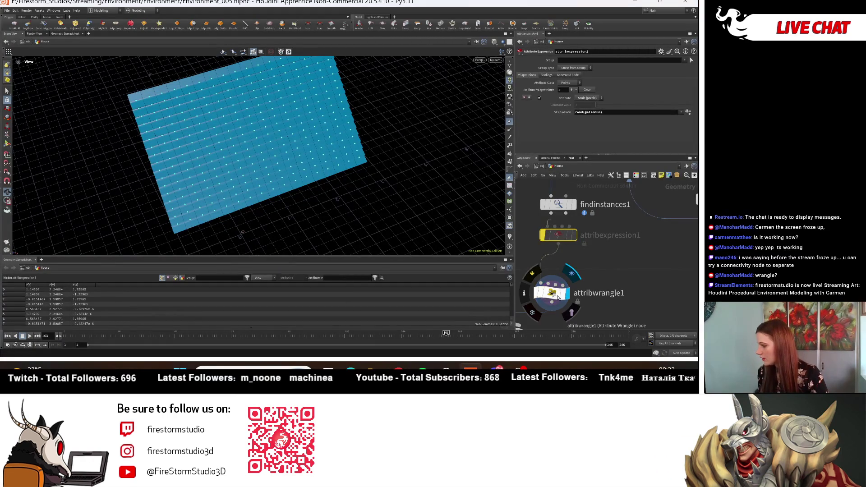
pyautogui.click(615, 96)
pyautogui.hotkey('ctrl', 'a')
pyautogui.press('BackSpace')
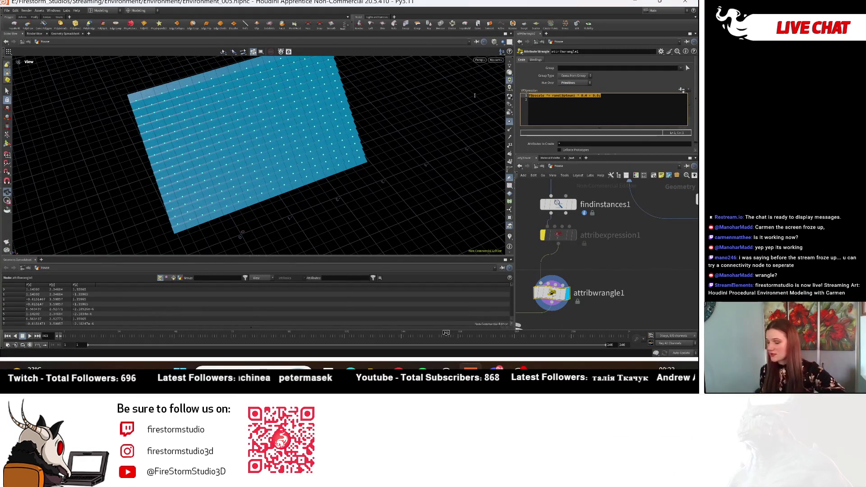
pyautogui.hotkey('ctrl', 'v')
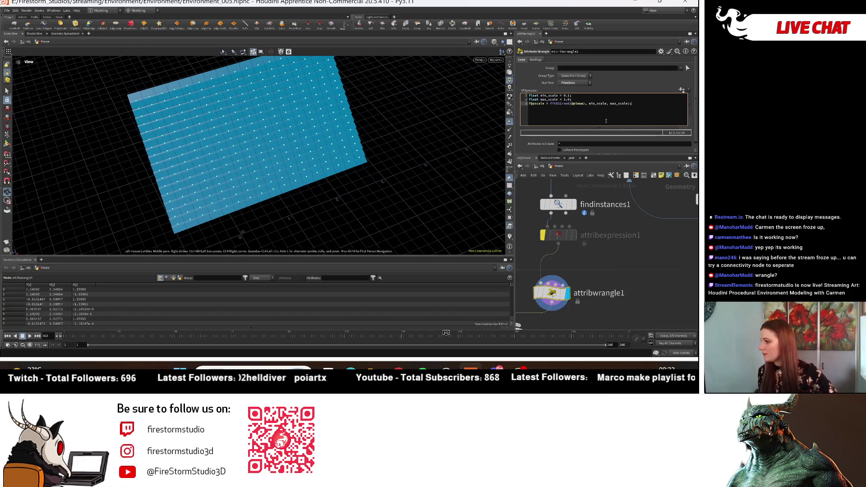
pyautogui.moveTo(305, 198); pyautogui.dragTo(298, 189)
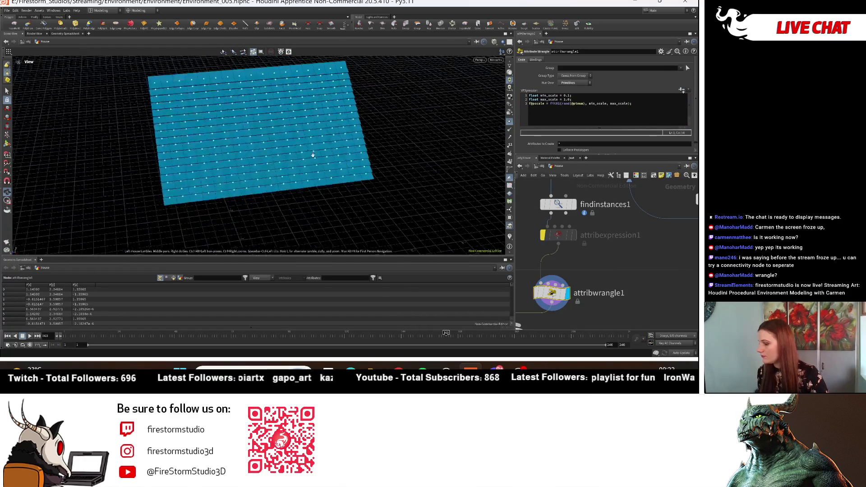
pyautogui.scroll(5, 301, 207)
pyautogui.scroll(-5, 302, 207)
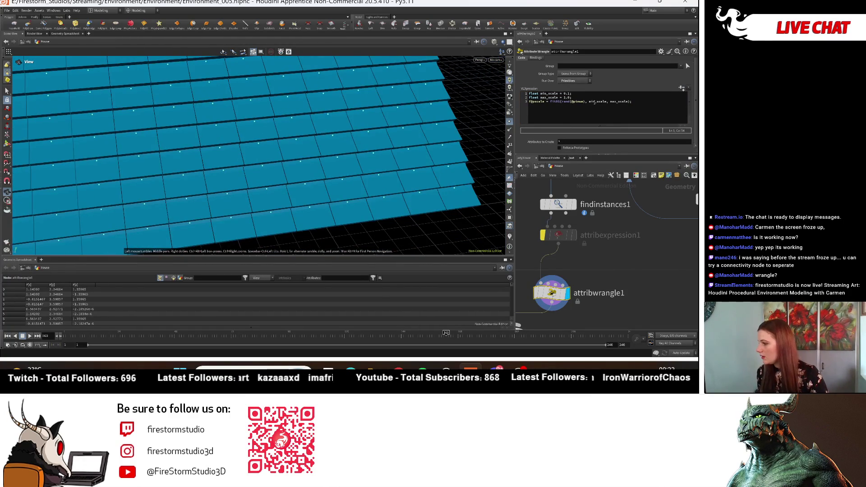
pyautogui.click(554, 298)
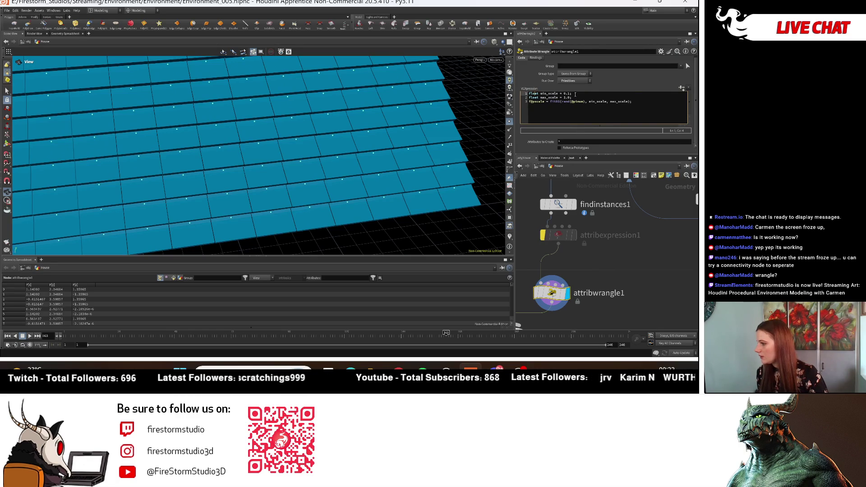
pyautogui.moveTo(399, 371)
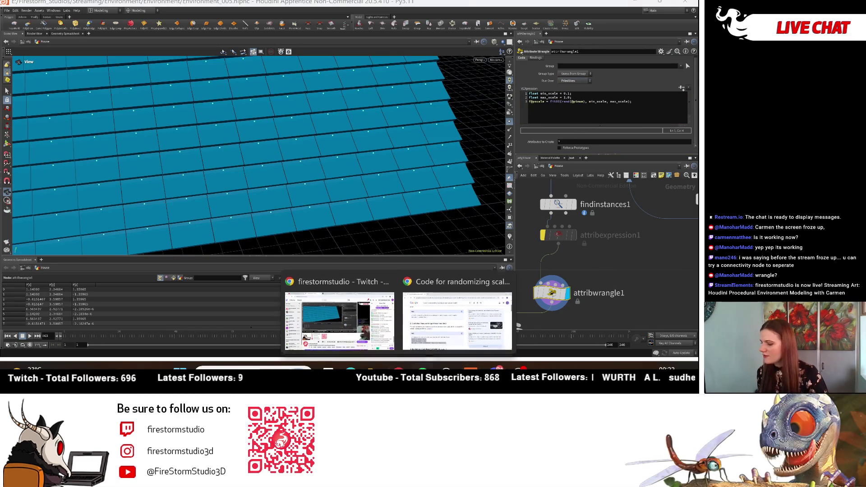
pyautogui.click(415, 303)
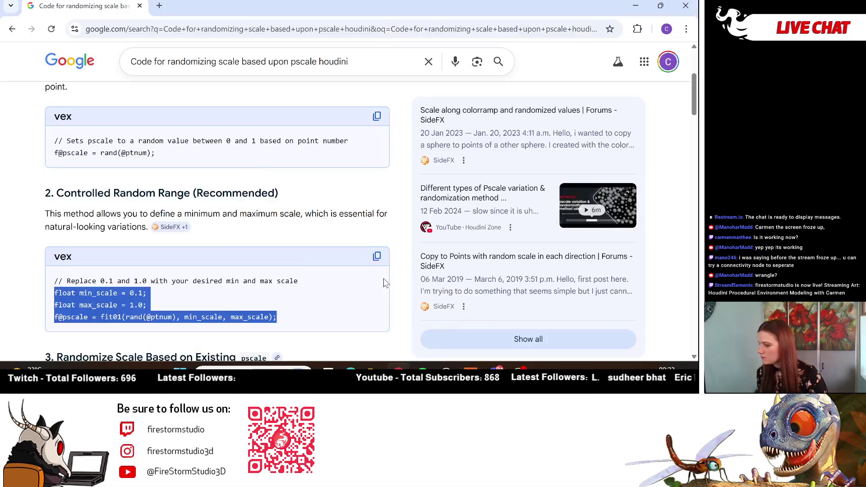
pyautogui.scroll(-10, 231, 186)
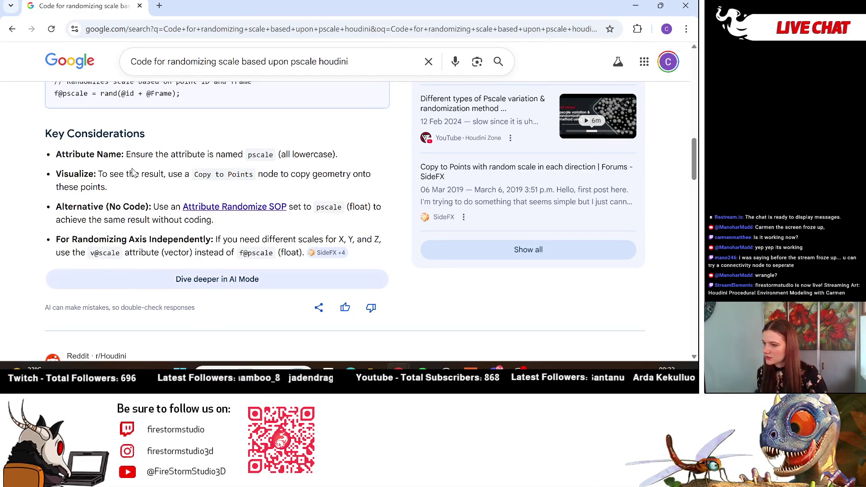
pyautogui.scroll(1, 129, 167)
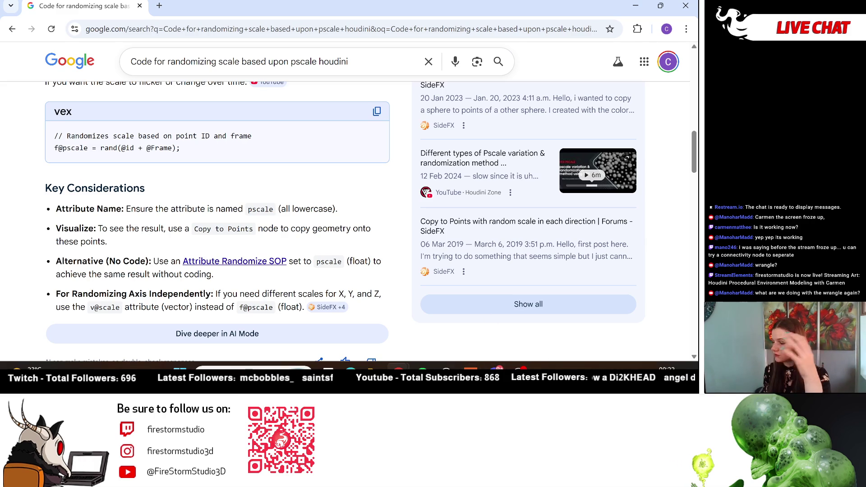
pyautogui.moveTo(398, 370)
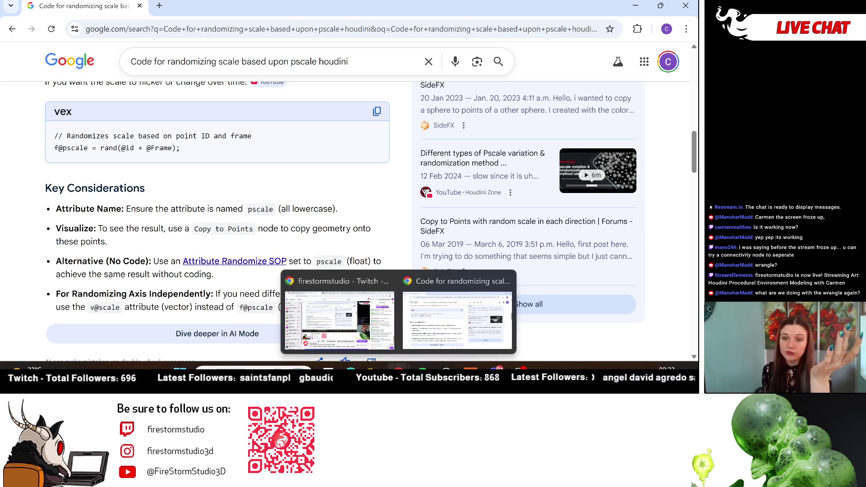
pyautogui.moveTo(470, 371)
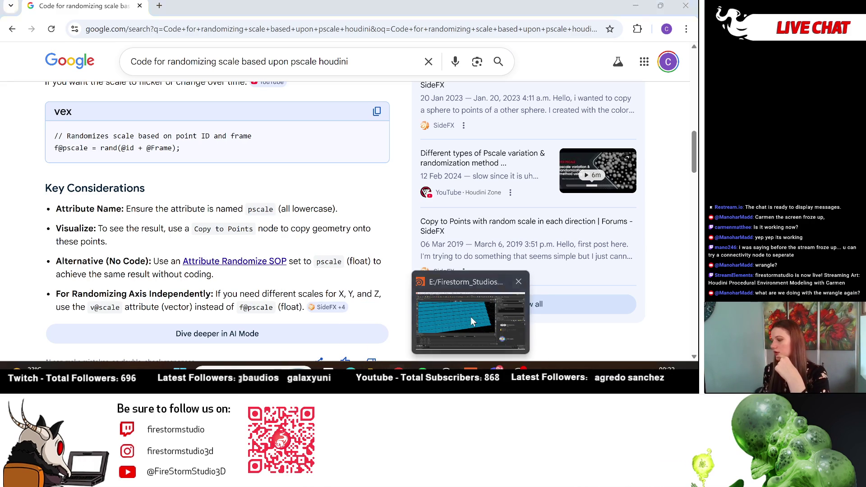
pyautogui.click(471, 317)
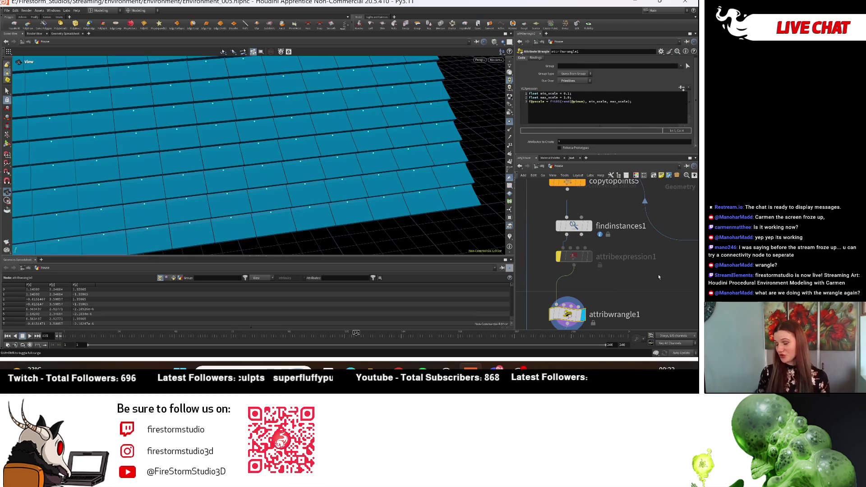
# - Clear the wrangle's VEX code and re-enable attribexpression1, showing its parameters
pyautogui.hotkey('ctrl', 'a')
pyautogui.press('BackSpace')
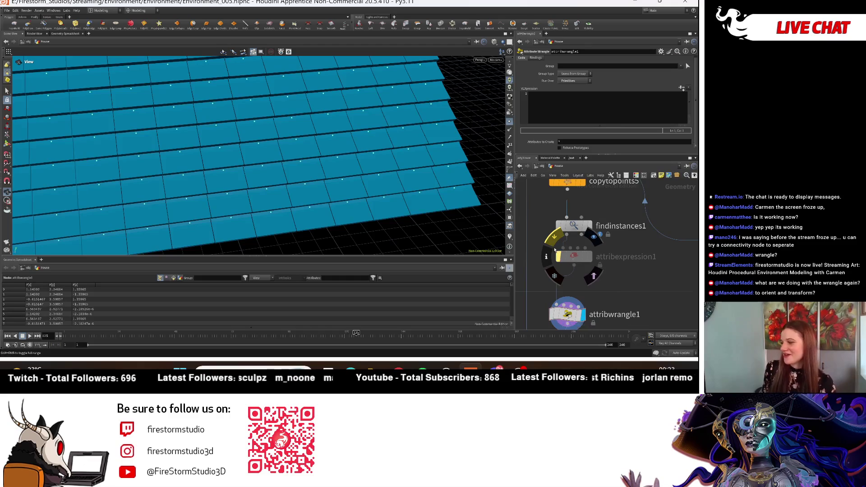
pyautogui.click(554, 242)
pyautogui.moveTo(424, 143)
pyautogui.mouseDown()
pyautogui.moveTo(425, 176)
pyautogui.moveTo(343, 151)
pyautogui.moveTo(316, 196)
pyautogui.moveTo(303, 168)
pyautogui.moveTo(311, 185)
pyautogui.moveTo(176, 129)
pyautogui.mouseUp()
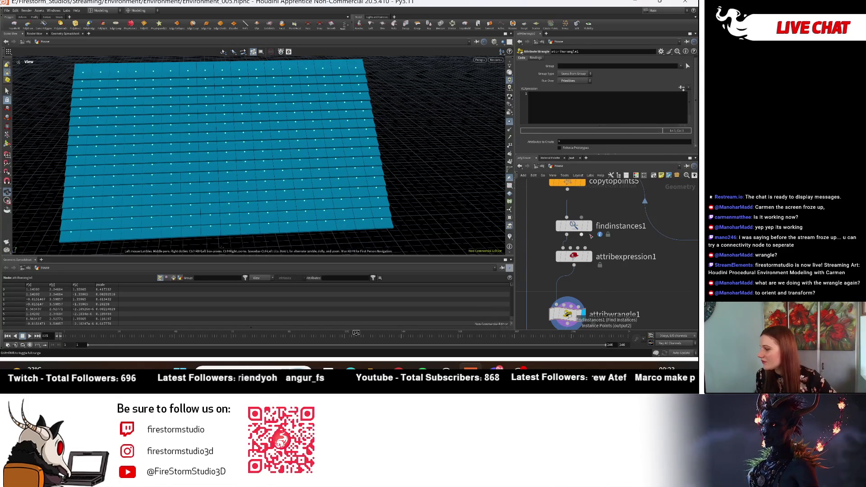
pyautogui.moveTo(572, 227)
pyautogui.click(574, 257)
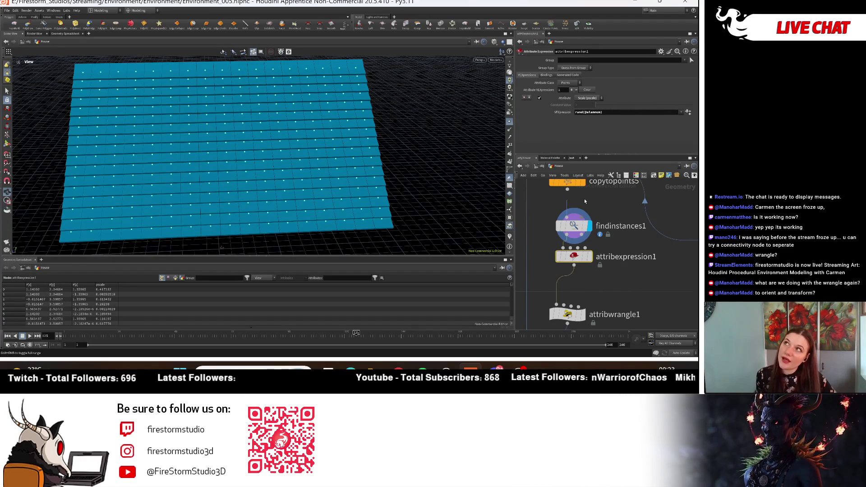
# - Reframe the view over the tile plane and move findinstances1 up and left in the network
pyautogui.moveTo(242, 158)
pyautogui.mouseDown(button='middle')
pyautogui.moveTo(242, 129)
pyautogui.moveTo(255, 195)
pyautogui.mouseUp(button='middle')
pyautogui.moveTo(255, 195)
pyautogui.mouseDown()
pyautogui.moveTo(246, 201)
pyautogui.moveTo(251, 261)
pyautogui.moveTo(286, 190)
pyautogui.moveTo(291, 205)
pyautogui.moveTo(291, 163)
pyautogui.moveTo(286, 200)
pyautogui.moveTo(280, 171)
pyautogui.moveTo(280, 181)
pyautogui.mouseUp()
pyautogui.moveTo(473, 193)
pyautogui.mouseDown()
pyautogui.moveTo(366, 185)
pyautogui.moveTo(429, 141)
pyautogui.moveTo(466, 136)
pyautogui.moveTo(374, 166)
pyautogui.moveTo(344, 190)
pyautogui.moveTo(196, 153)
pyautogui.mouseUp()
pyautogui.moveTo(196, 153)
pyautogui.mouseDown(button='right')
pyautogui.moveTo(278, 160)
pyautogui.moveTo(220, 169)
pyautogui.mouseUp(button='right')
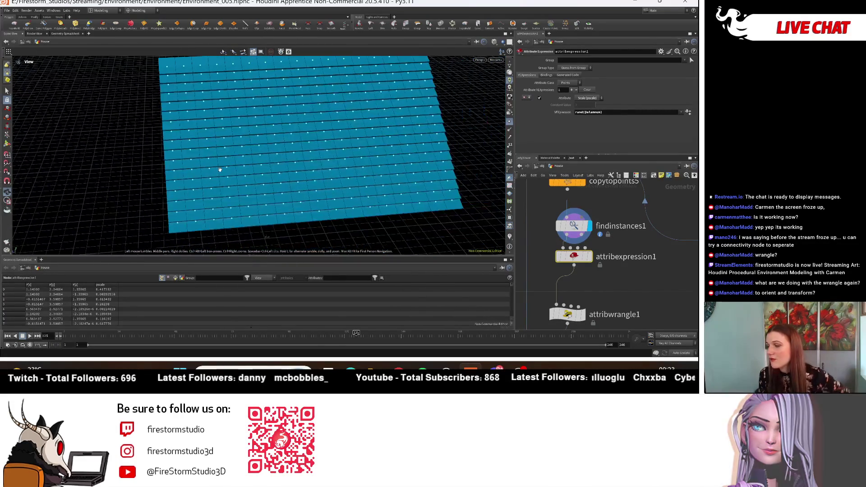
pyautogui.moveTo(220, 169); pyautogui.dragTo(204, 185)
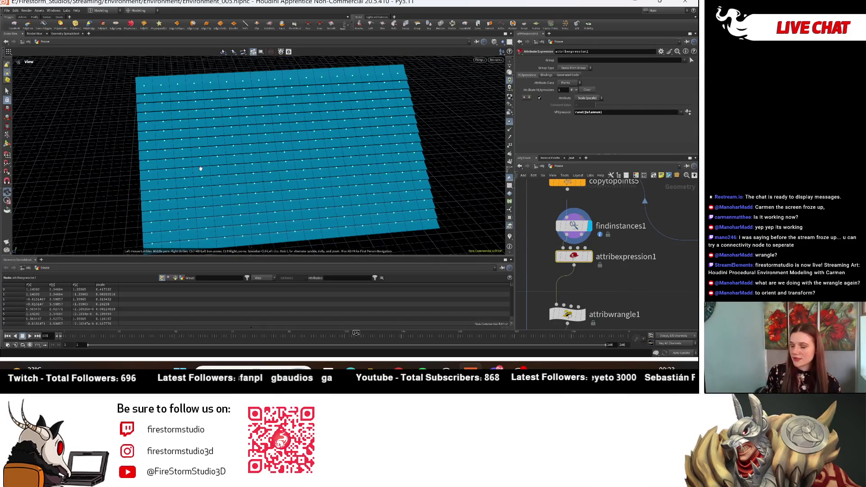
pyautogui.moveTo(231, 216); pyautogui.dragTo(234, 266, button='middle')
pyautogui.moveTo(595, 226)
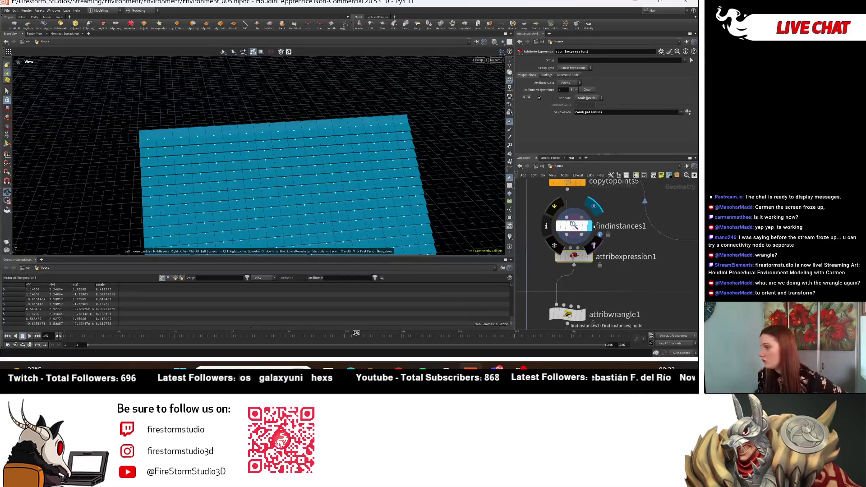
pyautogui.moveTo(583, 227); pyautogui.dragTo(557, 220)
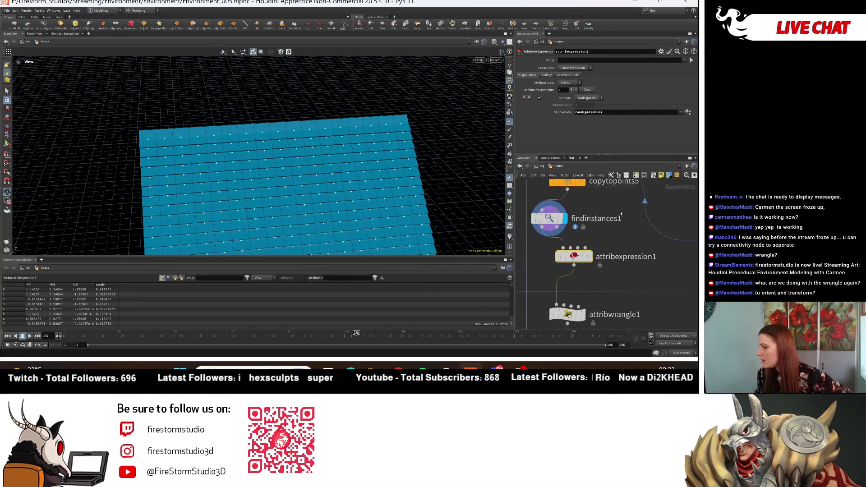
# - Add an Instance node fed by copytopoints5 and display its result
pyautogui.press('Tab')
pyautogui.write('in')
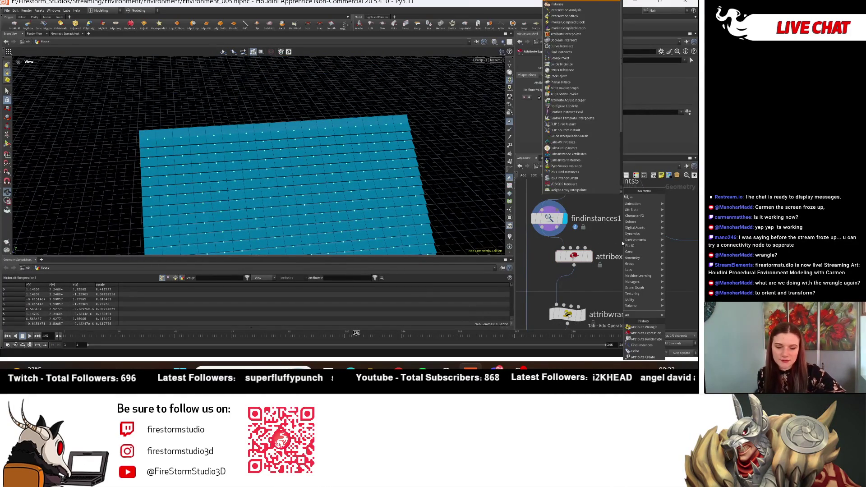
pyautogui.write('stance')
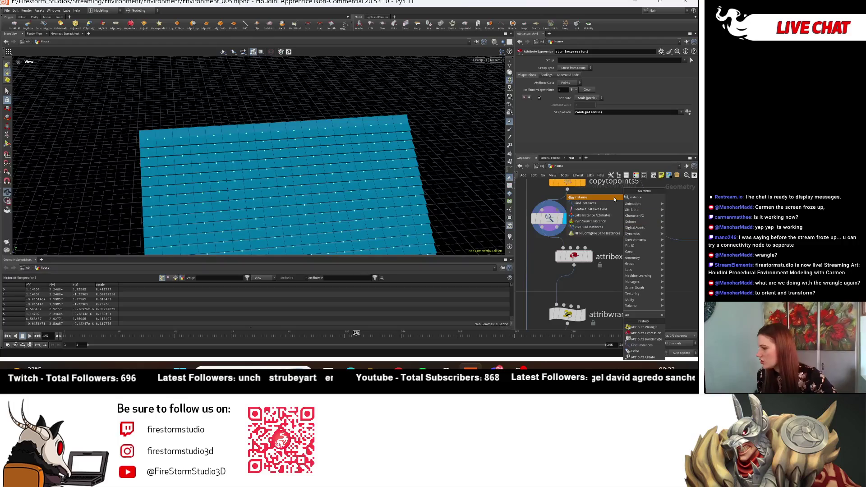
pyautogui.click(601, 200)
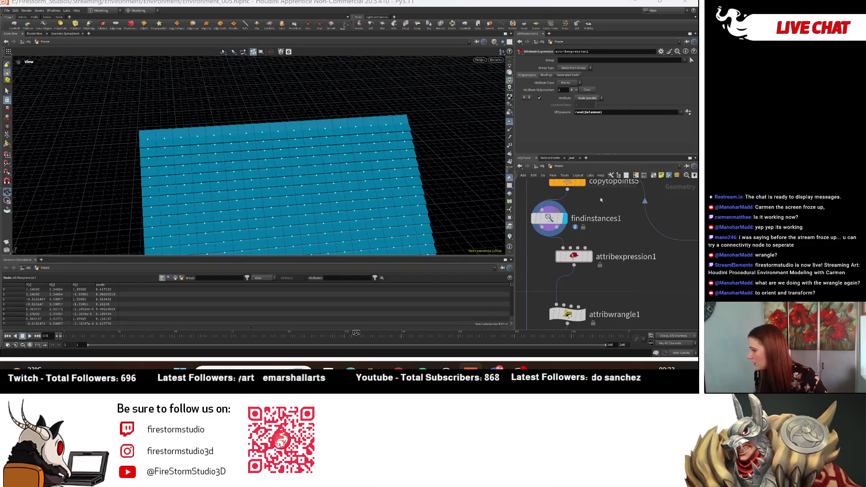
pyautogui.click(639, 258)
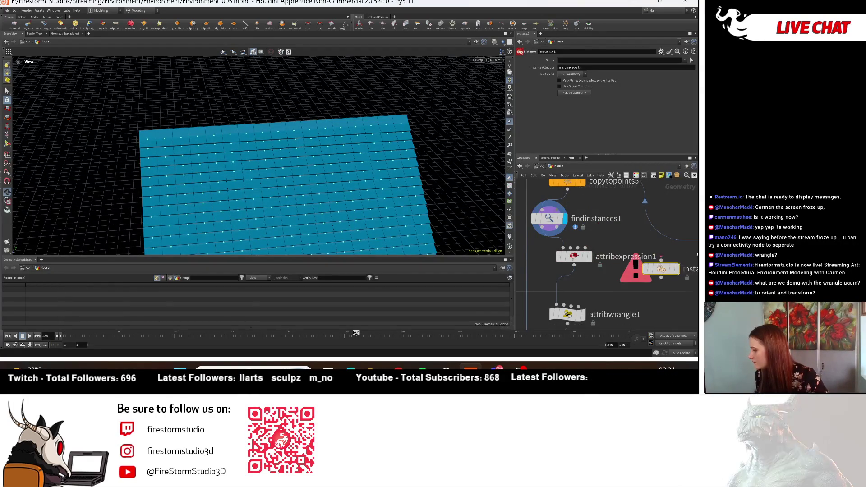
pyautogui.moveTo(575, 191); pyautogui.dragTo(556, 199, button='middle')
pyautogui.moveTo(550, 199); pyautogui.dragTo(642, 275)
pyautogui.click(661, 279)
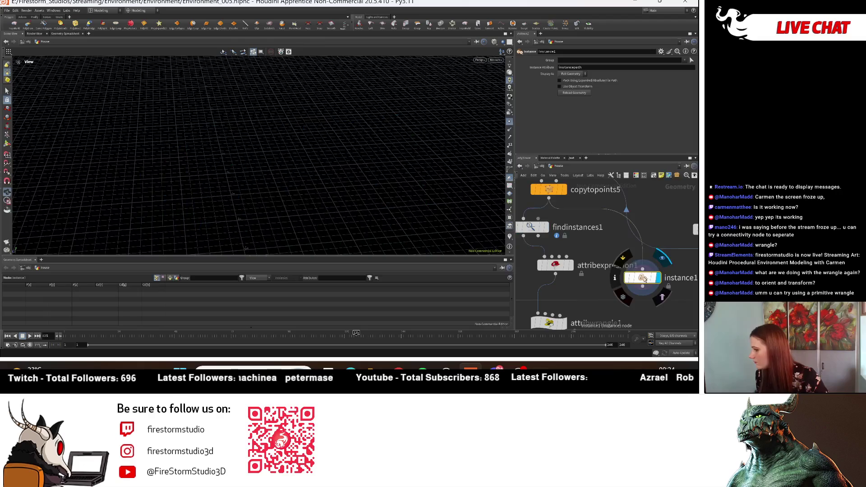
# - Pan the network and frame the viewport on copytopoints5's displayed geometry
pyautogui.scroll(-5, 161, 154)
pyautogui.scroll(5, 282, 246)
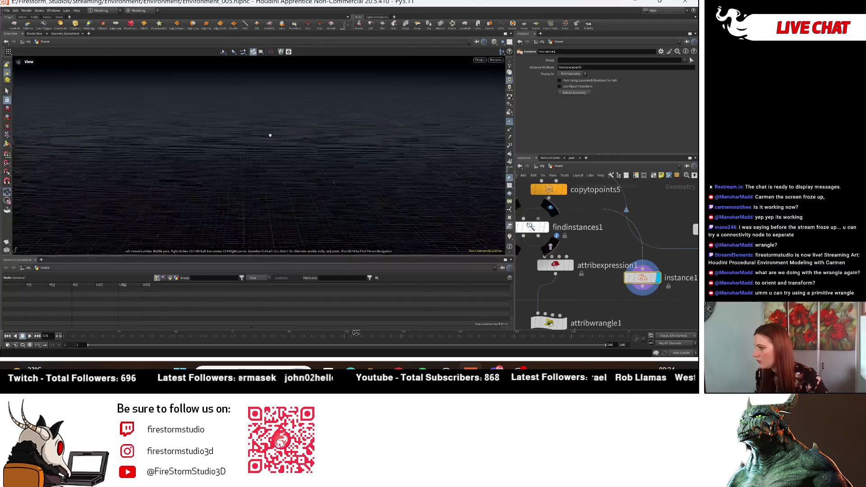
pyautogui.moveTo(692, 257); pyautogui.dragTo(612, 275, button='middle')
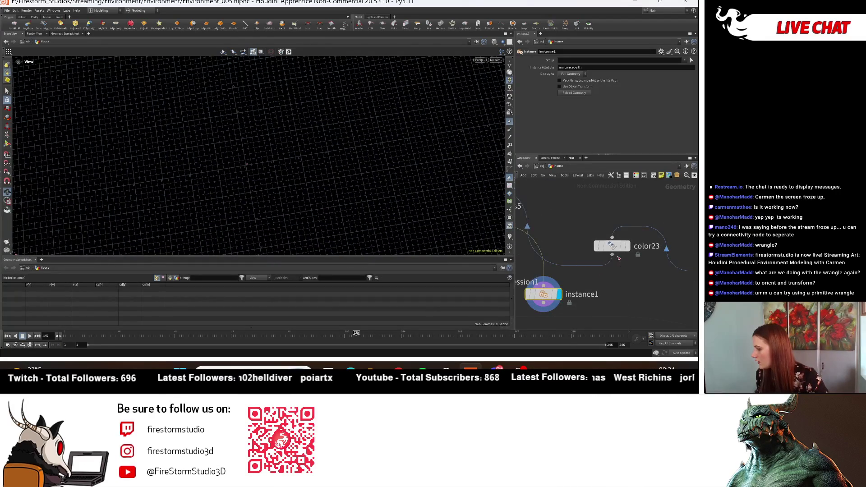
pyautogui.moveTo(561, 252); pyautogui.dragTo(695, 250, button='middle')
pyautogui.moveTo(232, 125)
pyautogui.mouseDown()
pyautogui.moveTo(244, 158)
pyautogui.moveTo(245, 149)
pyautogui.moveTo(354, 166)
pyautogui.moveTo(364, 124)
pyautogui.mouseUp()
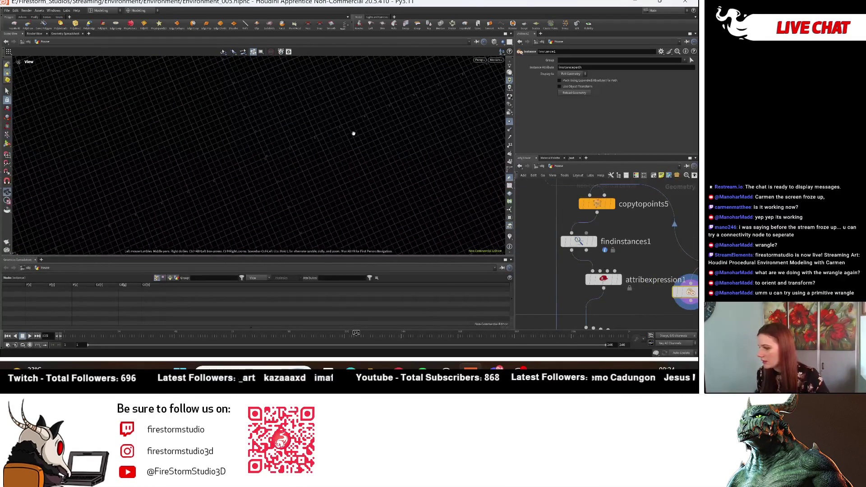
pyautogui.press('f')
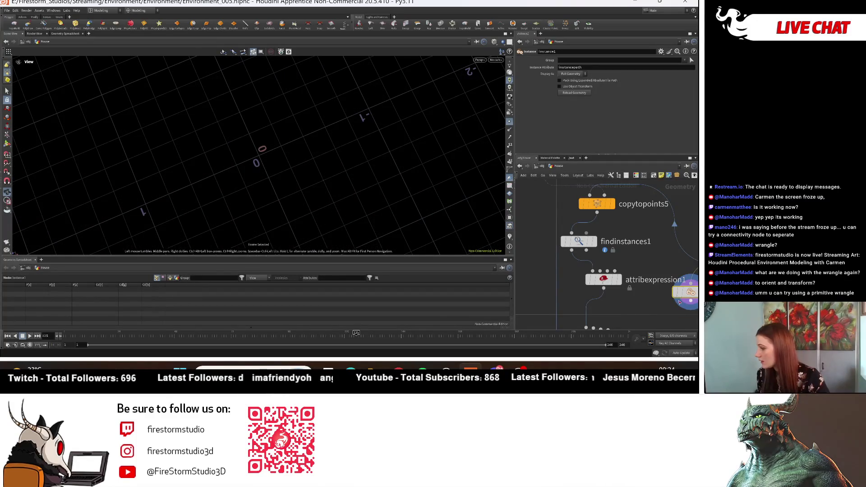
pyautogui.moveTo(692, 293); pyautogui.dragTo(641, 294, button='middle')
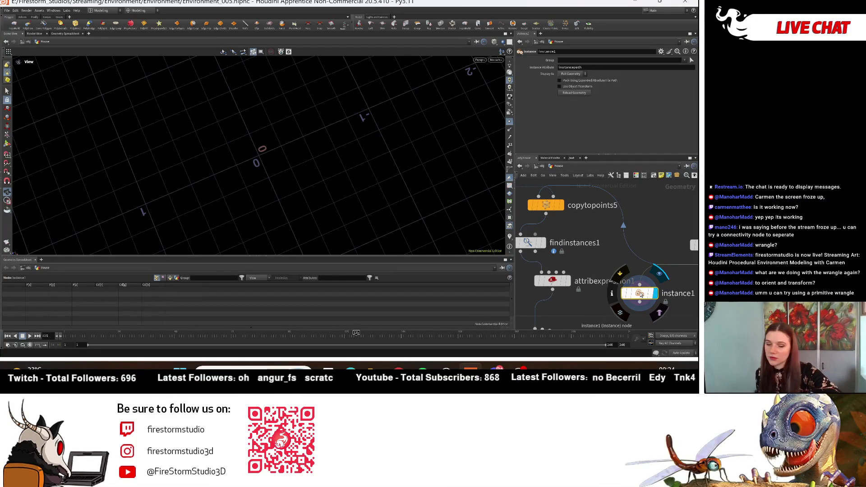
# - Delete the instance1 node and search the Tab node menu for 'prim'
pyautogui.press('Tab')
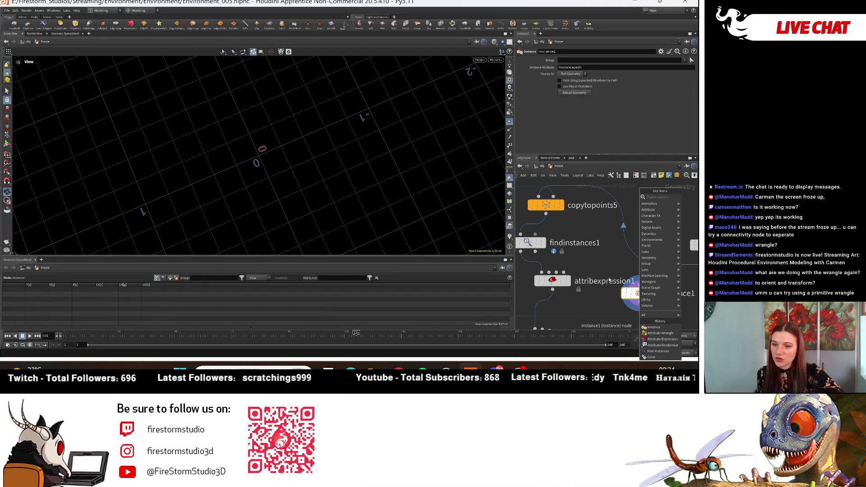
pyautogui.press('Escape')
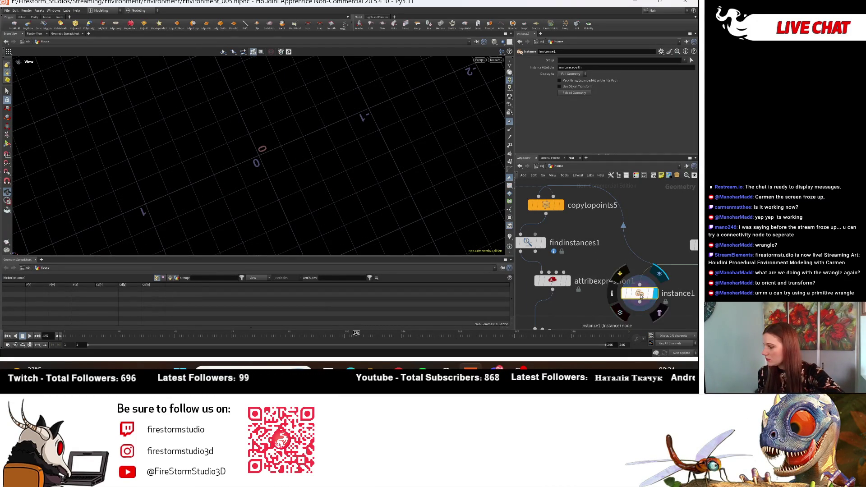
pyautogui.press('Delete')
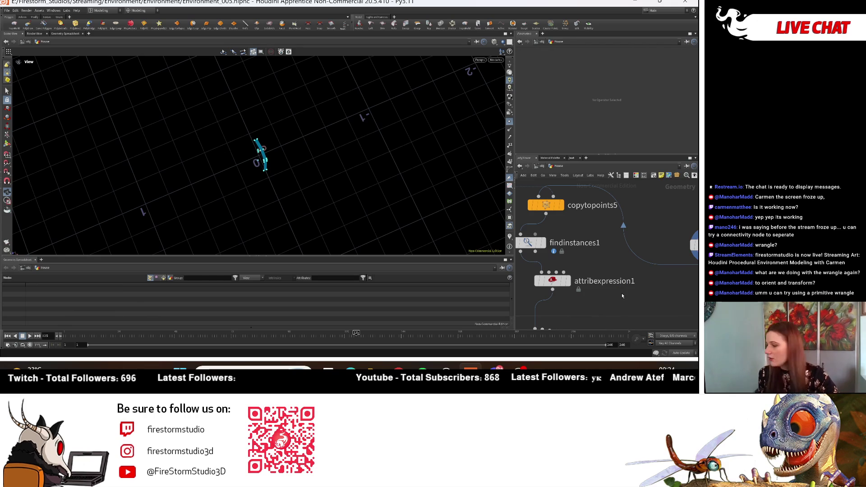
pyautogui.press('Tab')
pyautogui.write('prim')
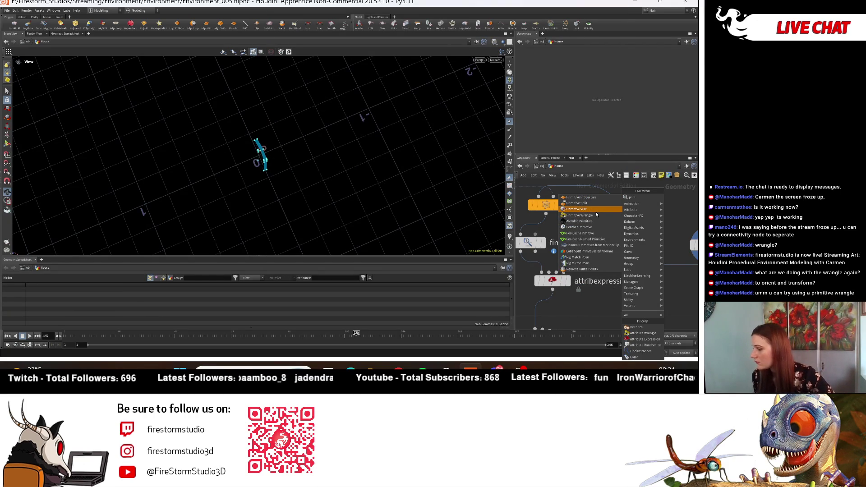
# - Add a Primitive Wrangle wired after attribexpression1, display it, and frame the tile grid
pyautogui.click(596, 215)
pyautogui.click(608, 308)
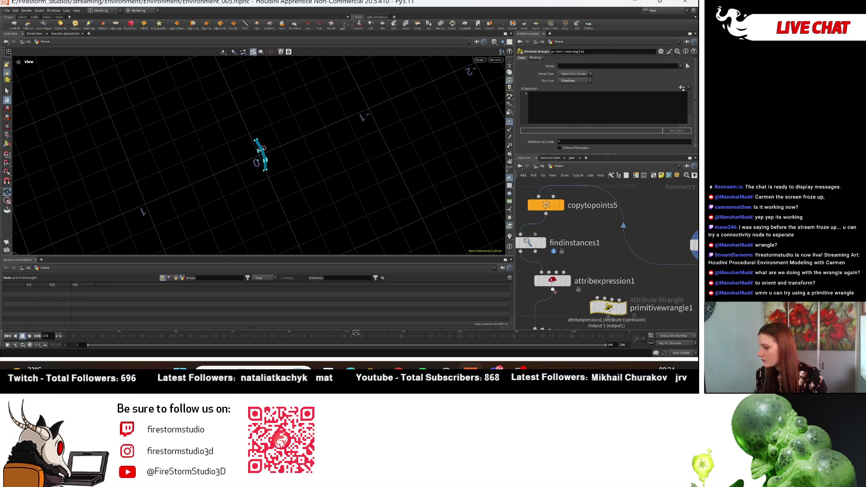
pyautogui.press('r')
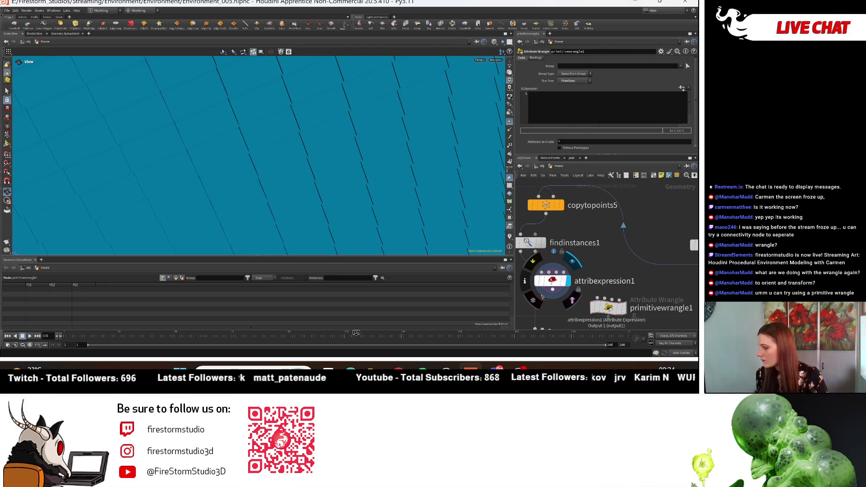
pyautogui.click(552, 292)
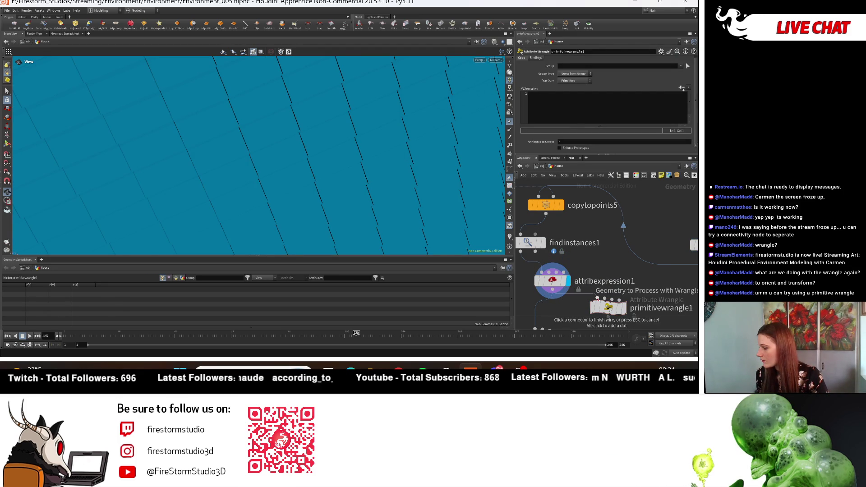
pyautogui.click(597, 299)
pyautogui.press('r')
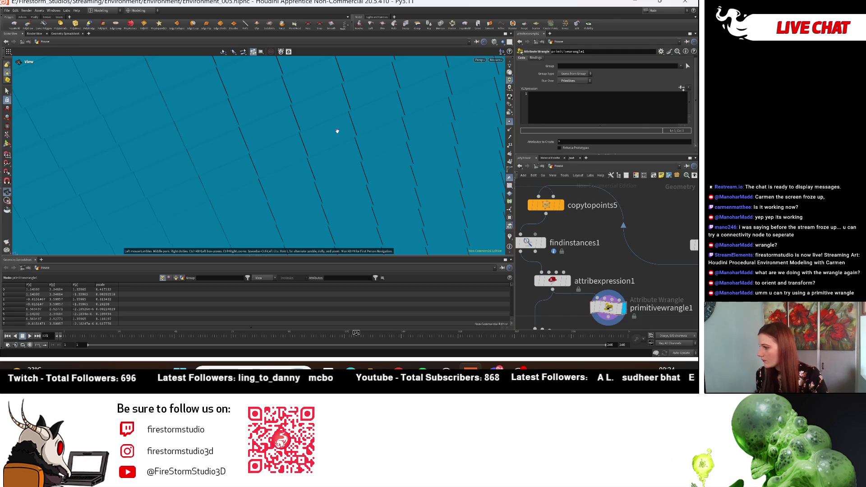
pyautogui.press('h')
pyautogui.scroll(2, 360, 173)
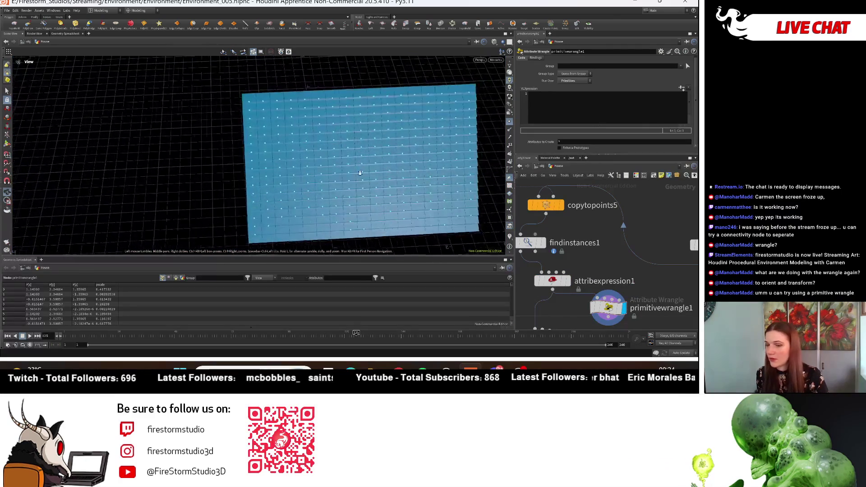
pyautogui.moveTo(360, 174); pyautogui.dragTo(354, 160)
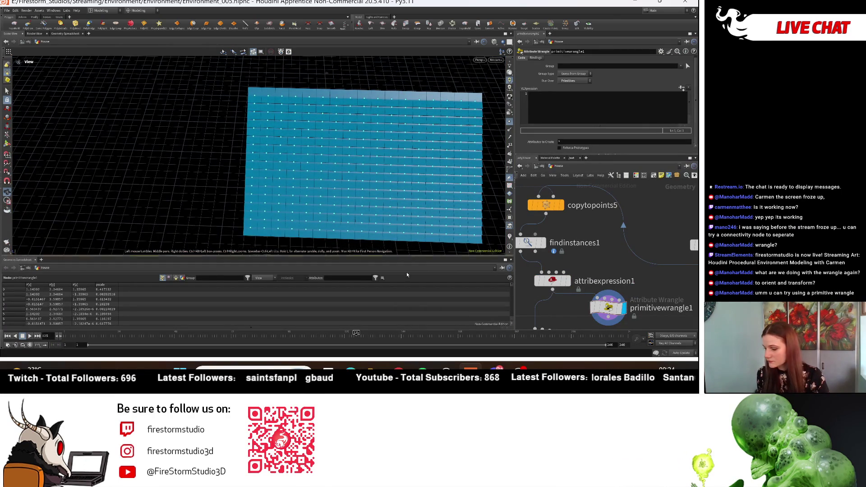
# - Rearrange attribexpression1 and primitivewrangle1 in the network, then select attribwrangle1
pyautogui.click(566, 282)
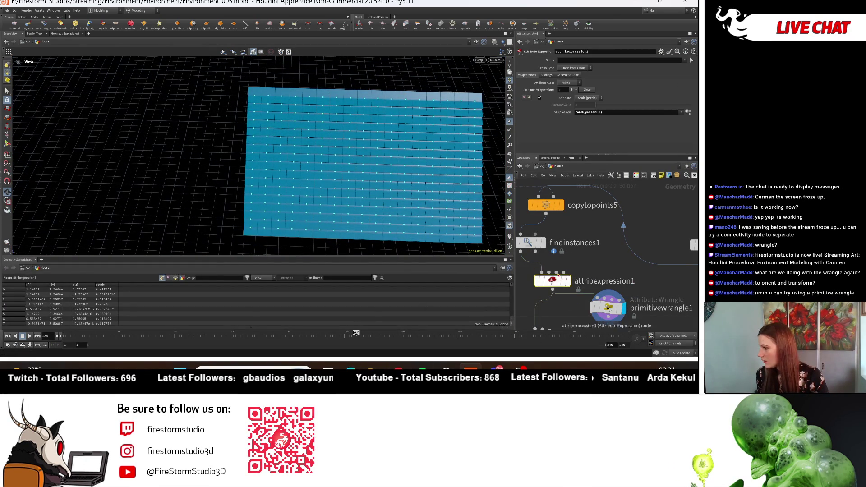
pyautogui.moveTo(548, 282); pyautogui.dragTo(532, 283)
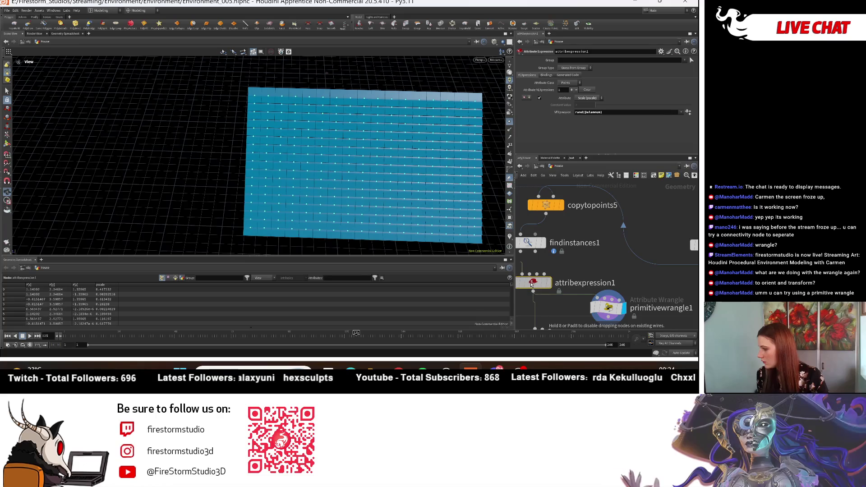
pyautogui.moveTo(584, 275)
pyautogui.mouseDown(button='middle')
pyautogui.moveTo(621, 216)
pyautogui.moveTo(598, 200)
pyautogui.mouseUp(button='middle')
pyautogui.moveTo(619, 233); pyautogui.dragTo(623, 265)
pyautogui.click(559, 266)
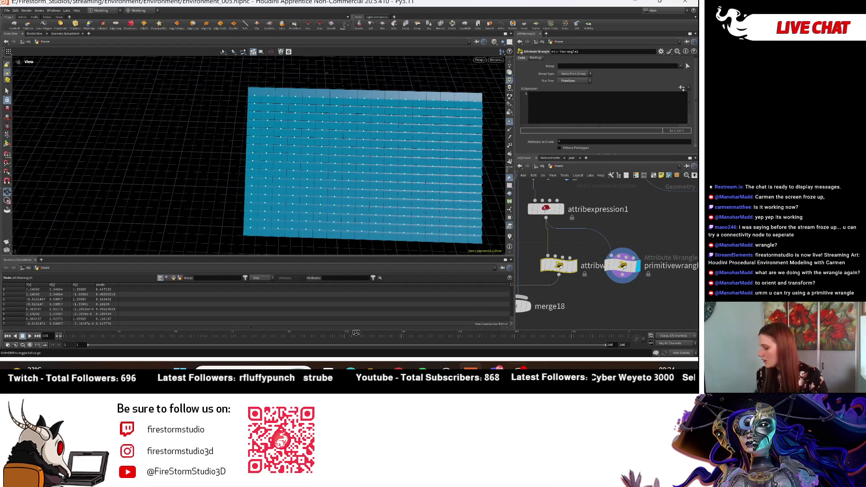
pyautogui.moveTo(398, 368)
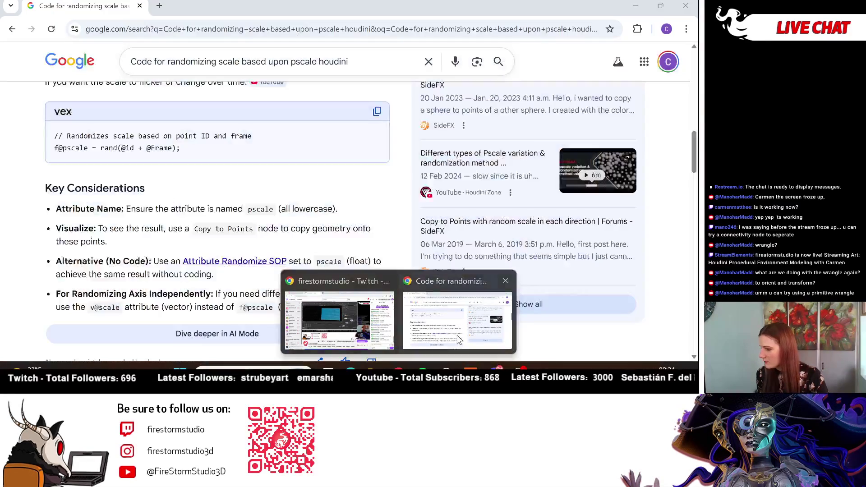
pyautogui.click(459, 341)
pyautogui.scroll(5, 124, 194)
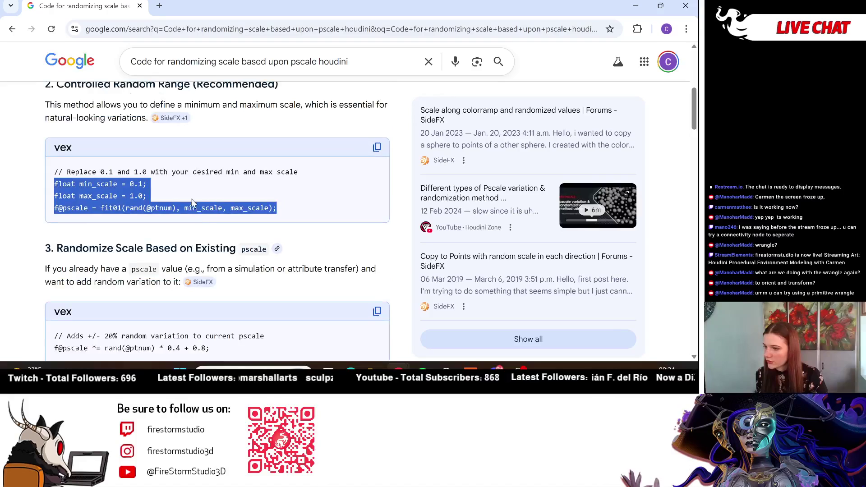
pyautogui.scroll(-1, 196, 205)
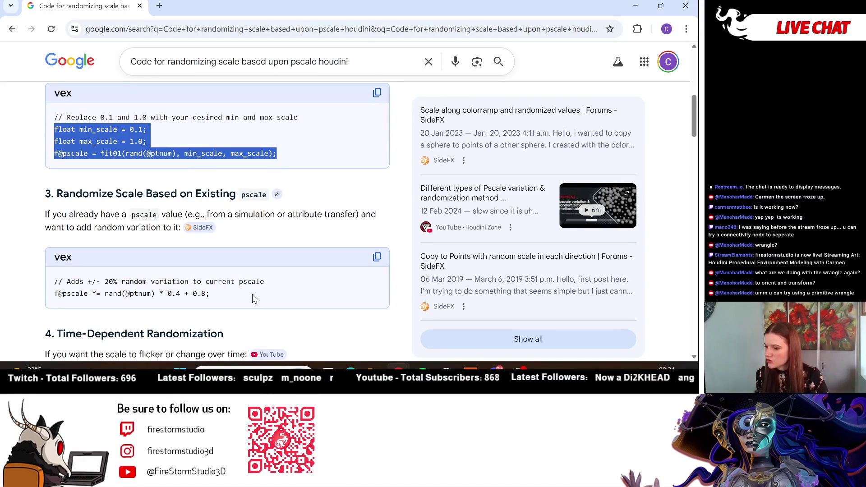
pyautogui.moveTo(216, 297); pyautogui.dragTo(19, 296)
pyautogui.hotkey('ctrl', 'c')
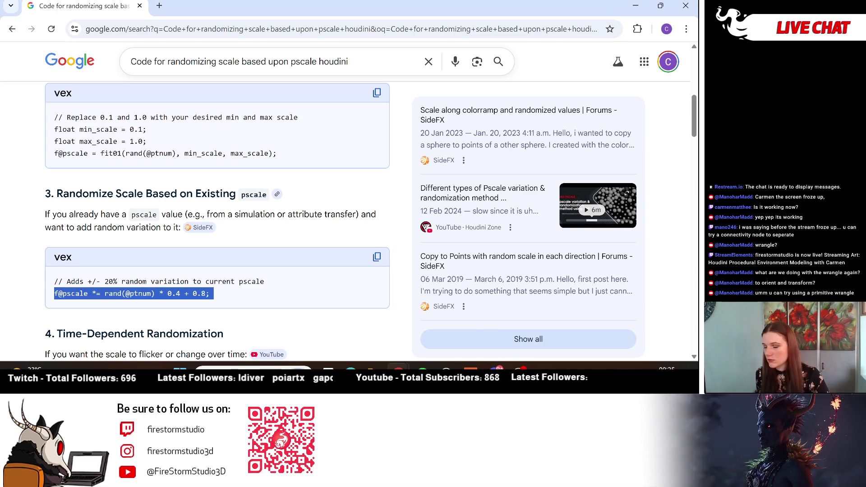
pyautogui.hotkey('alt', 'Tab')
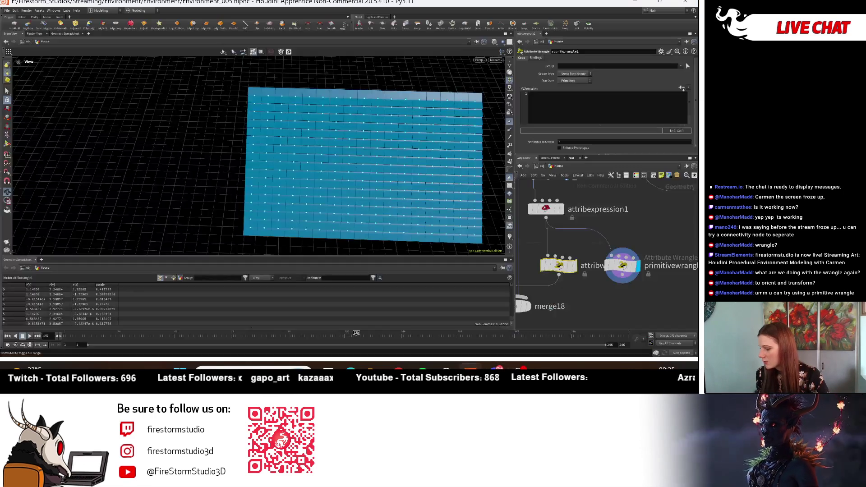
pyautogui.click(540, 105)
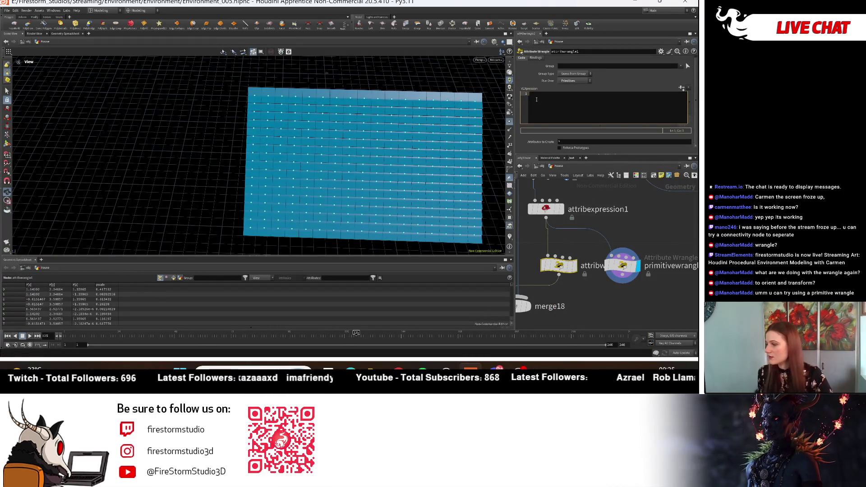
pyautogui.hotkey('ctrl', 'v')
pyautogui.click(682, 89)
pyautogui.moveTo(343, 181)
pyautogui.mouseDown()
pyautogui.moveTo(271, 164)
pyautogui.moveTo(354, 147)
pyautogui.moveTo(340, 135)
pyautogui.moveTo(343, 153)
pyautogui.mouseUp()
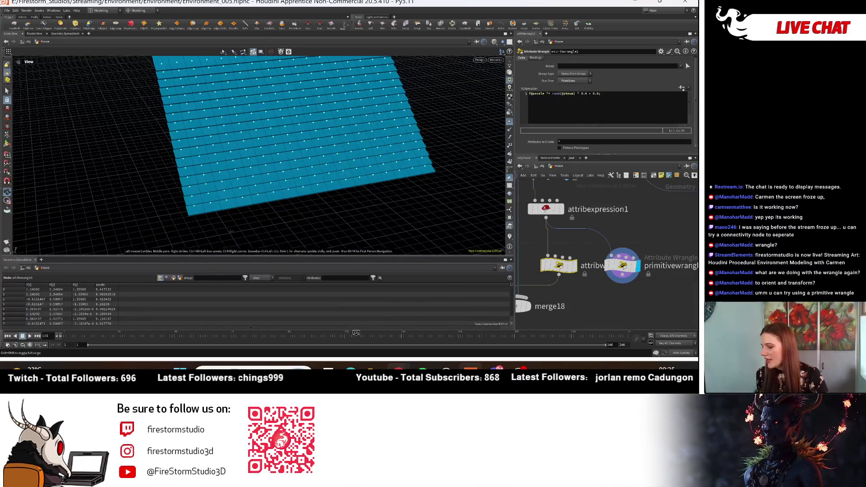
# - Back in the Chrome results, extend the search query with 'attribute wrangle'
pyautogui.moveTo(399, 370)
pyautogui.moveTo(436, 334)
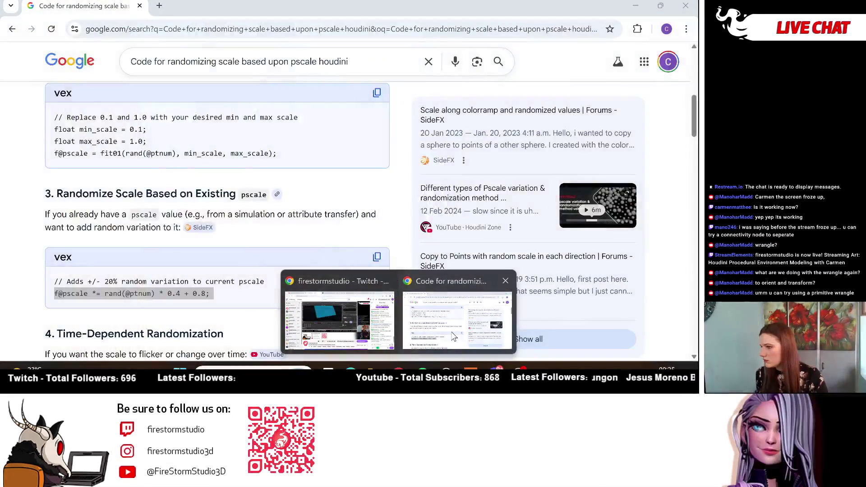
pyautogui.click(444, 323)
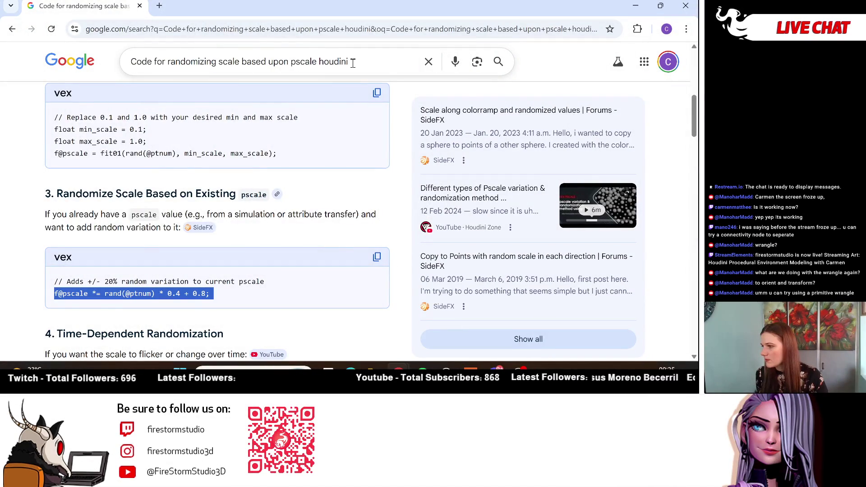
pyautogui.click(321, 55)
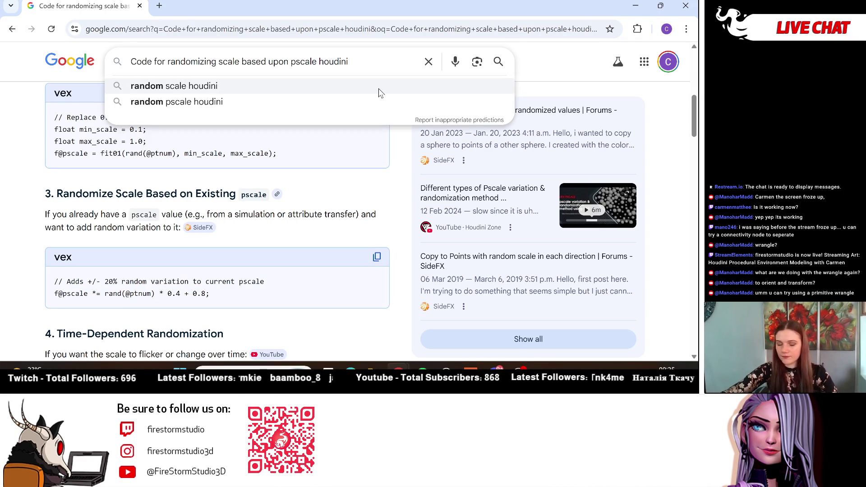
pyautogui.write('attribute wrangle')
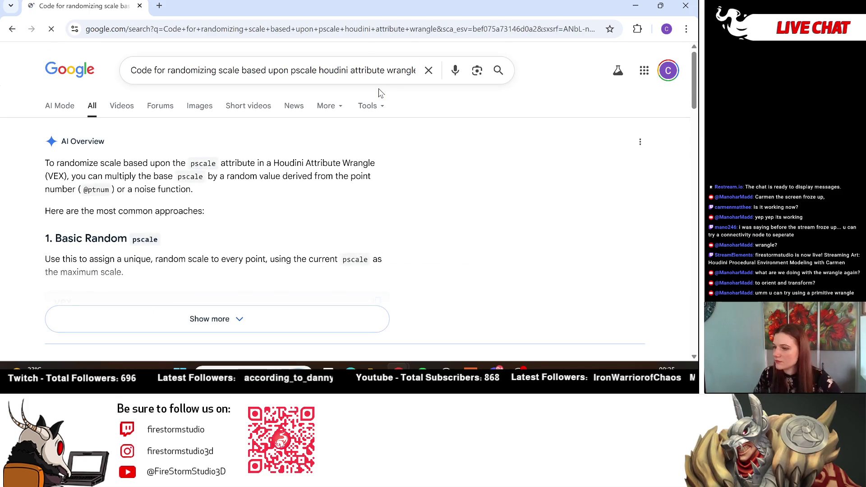
pyautogui.scroll(-1, 130, 299)
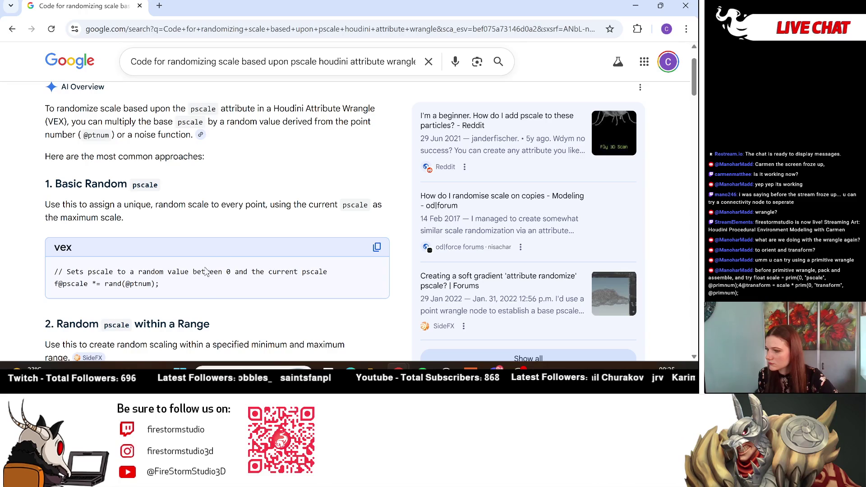
pyautogui.scroll(-1, 167, 284)
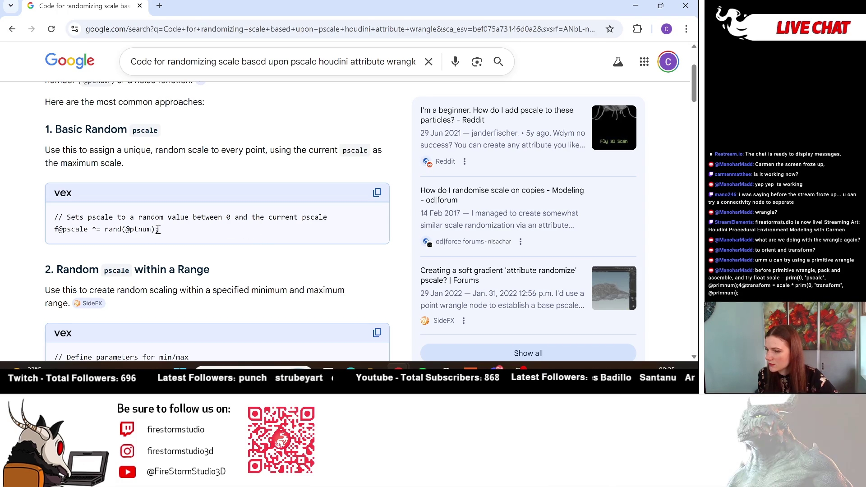
pyautogui.moveTo(159, 229)
pyautogui.mouseDown()
pyautogui.moveTo(45, 227)
pyautogui.moveTo(26, 235)
pyautogui.mouseUp()
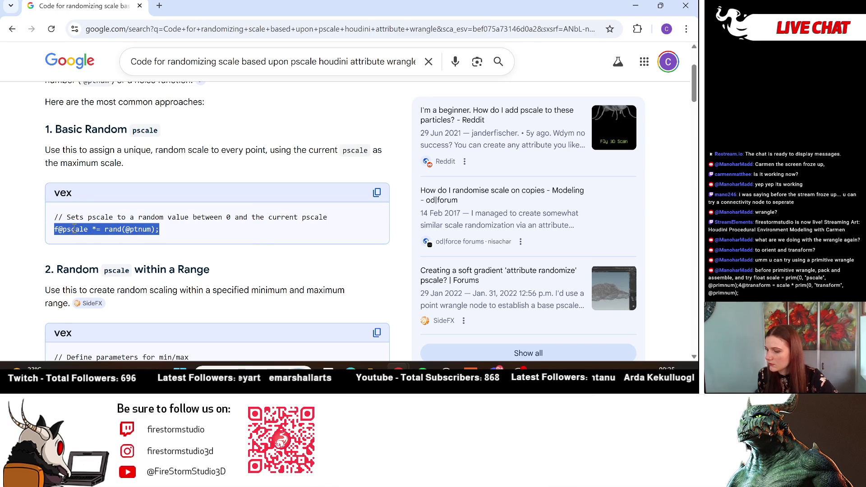
pyautogui.rightClick(118, 229)
pyautogui.click(164, 235)
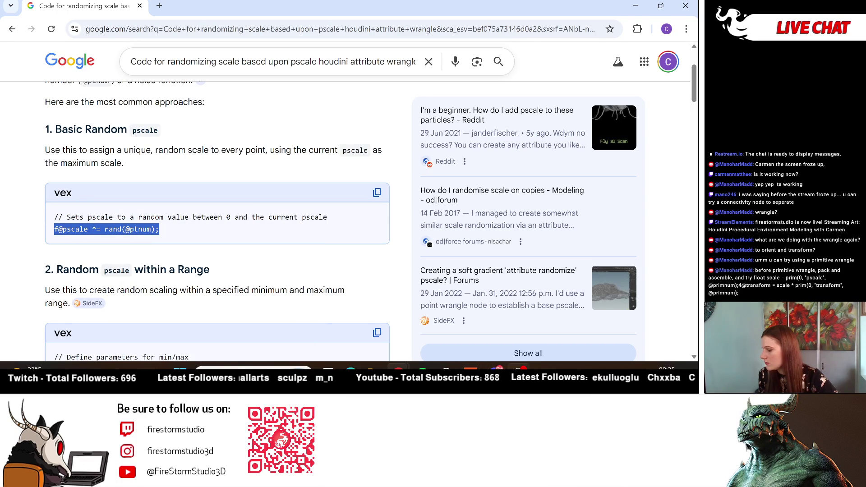
pyautogui.click(498, 364)
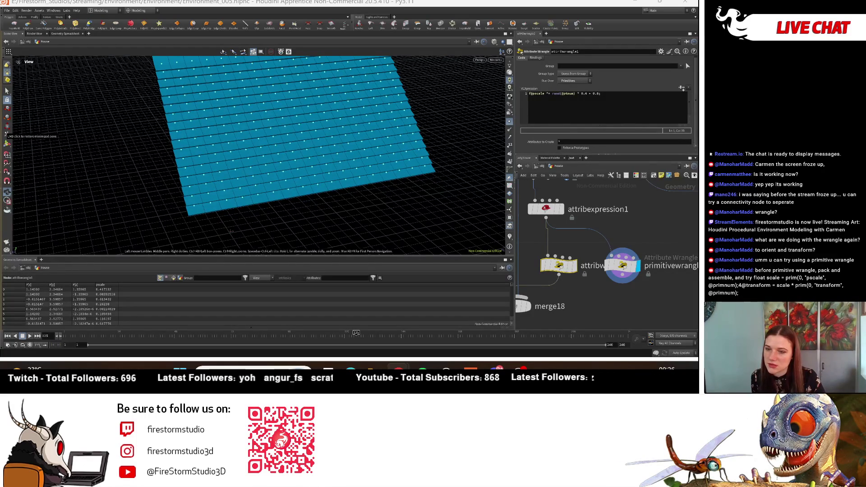
# - Add a Pack node, pack1, below attribexpression1 in the network
pyautogui.scroll(2, 617, 253)
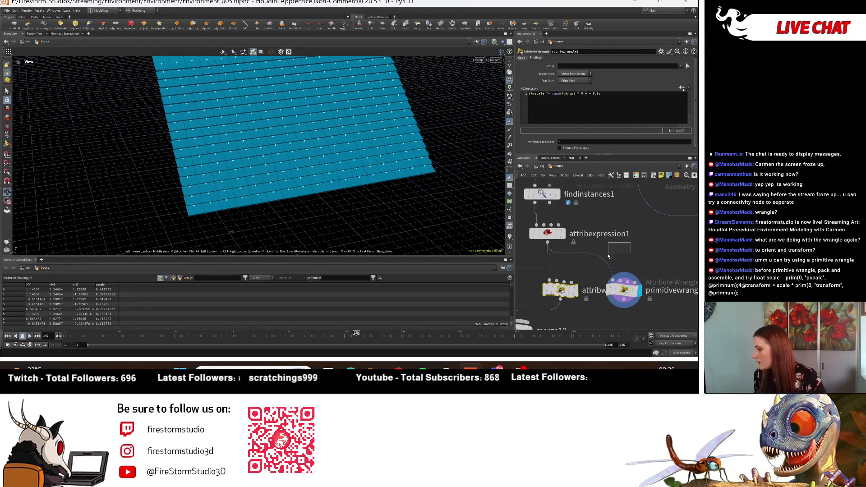
pyautogui.press('Tab')
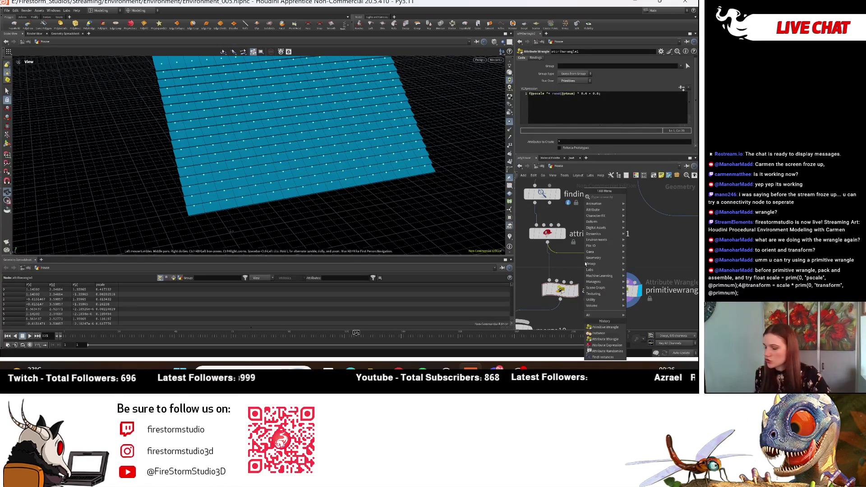
pyautogui.moveTo(586, 264)
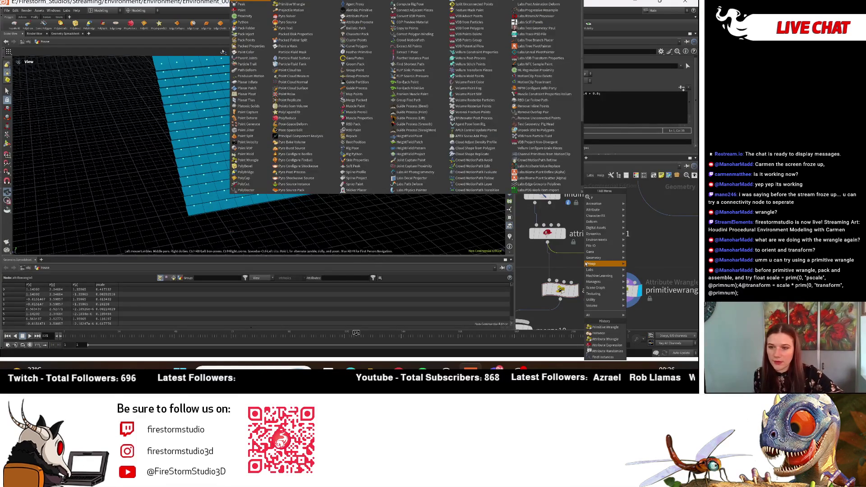
pyautogui.write('ack')
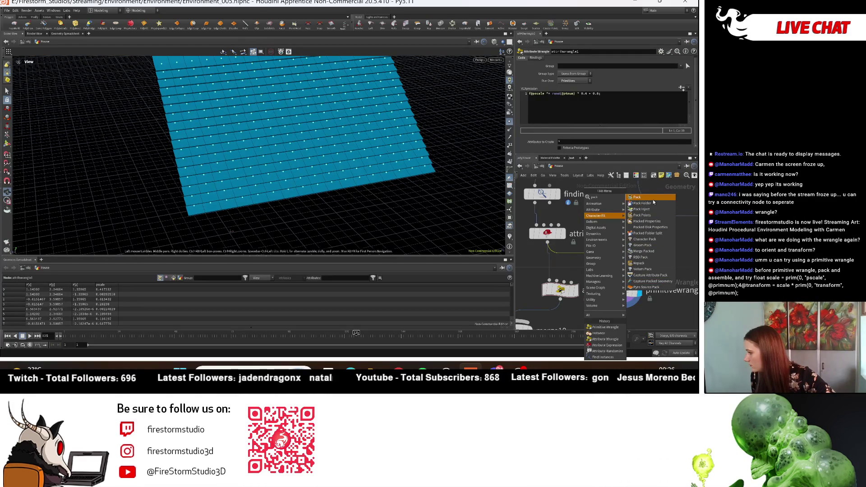
pyautogui.write('a')
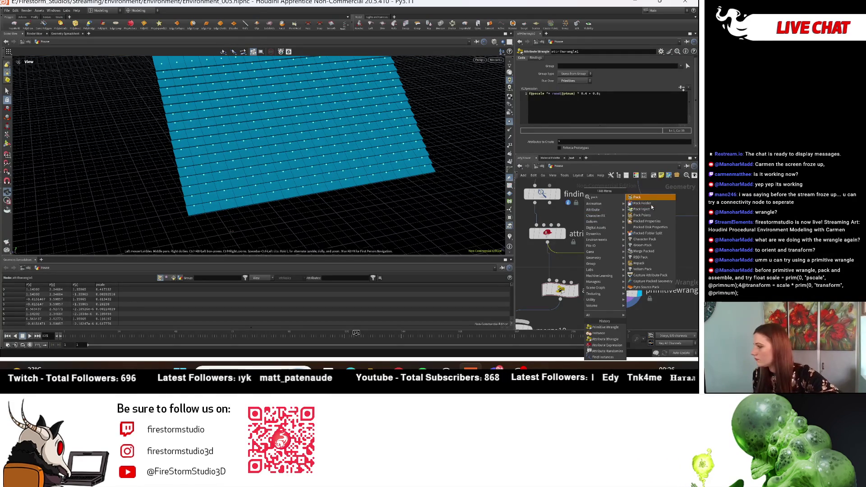
pyautogui.moveTo(613, 274); pyautogui.dragTo(615, 239)
pyautogui.click(615, 239)
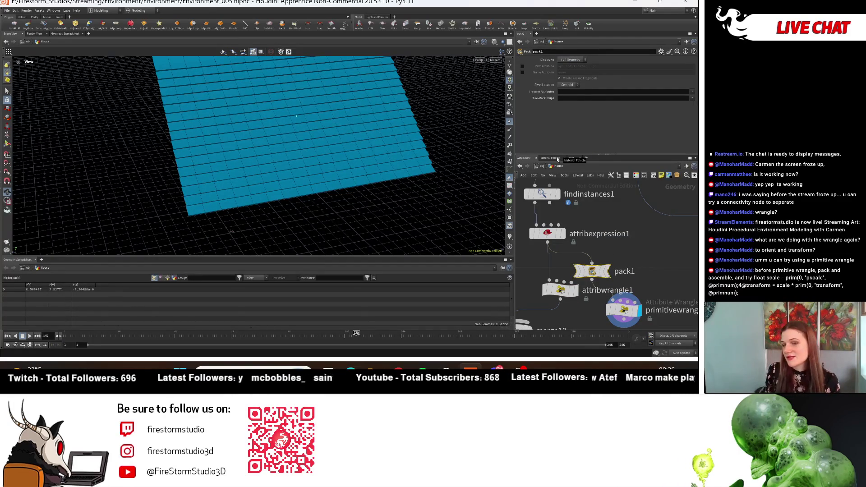
# - Wire pack1 into primitivewrangle1 and replace its code with the pasted pscale-times-transform VEX
pyautogui.moveTo(597, 274); pyautogui.dragTo(640, 250)
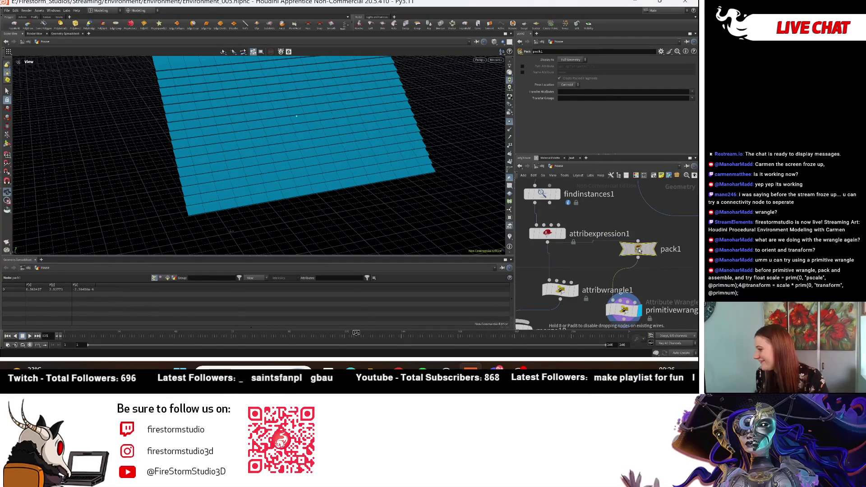
pyautogui.click(625, 311)
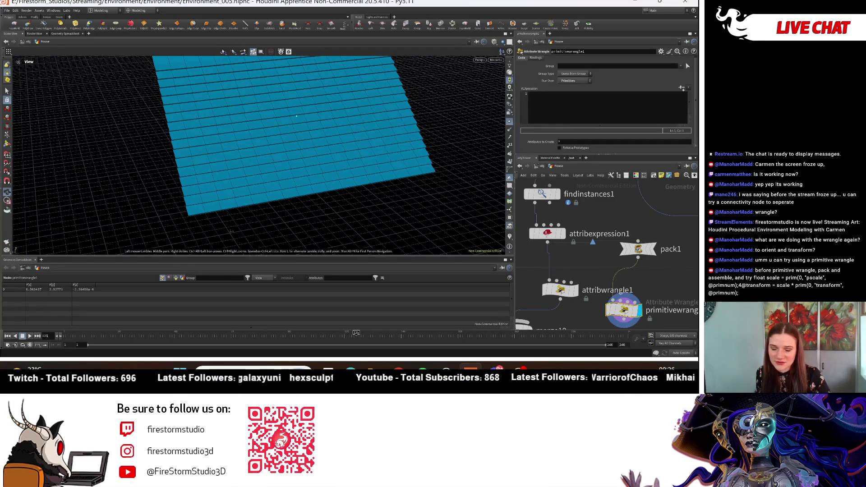
pyautogui.click(587, 102)
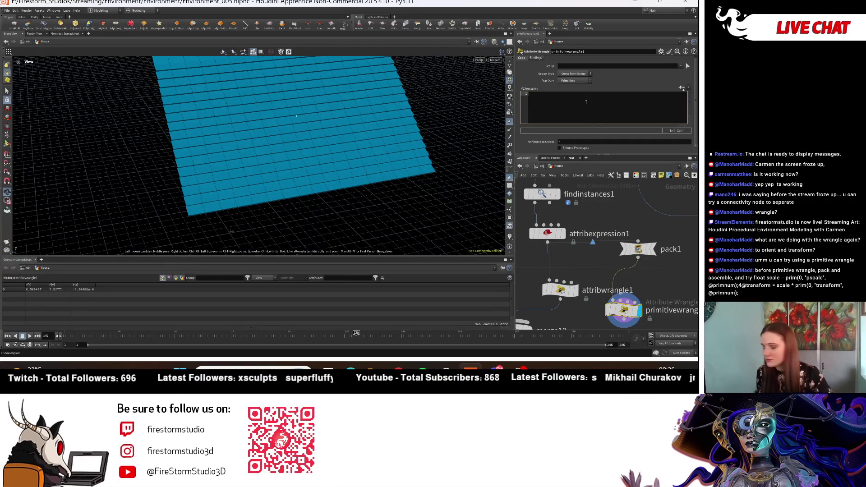
pyautogui.hotkey('ctrl', 'a')
pyautogui.press('BackSpace')
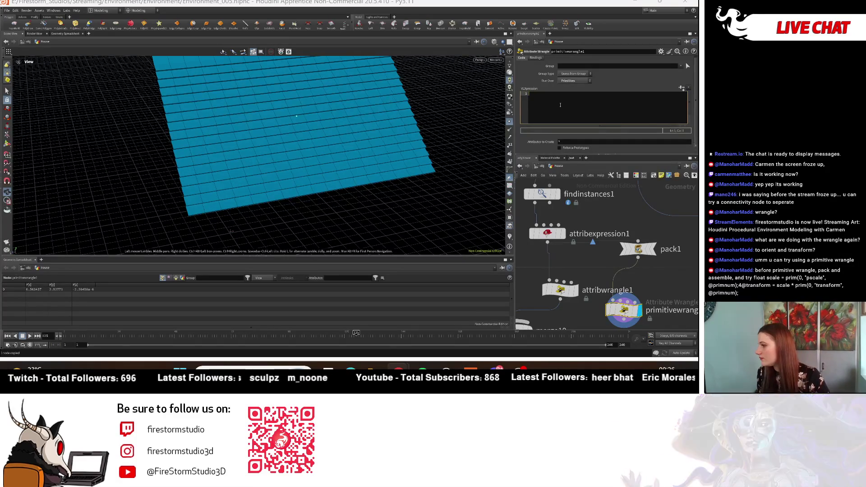
pyautogui.hotkey('ctrl', 'v')
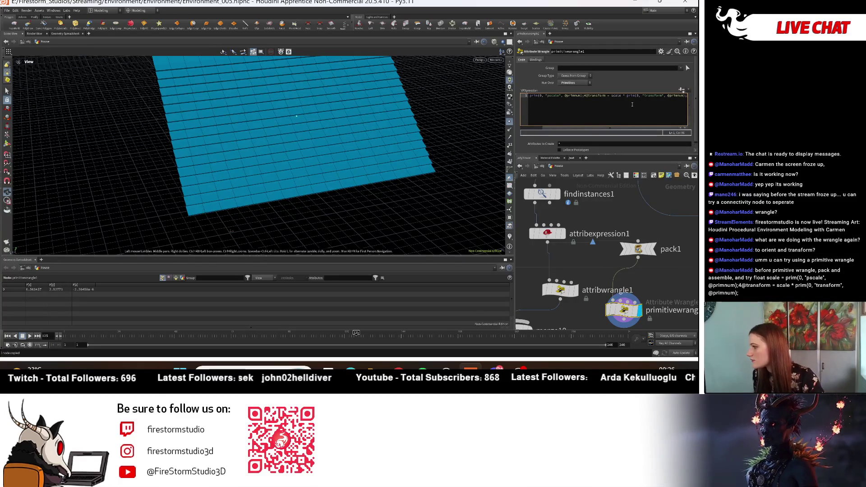
pyautogui.click(652, 96)
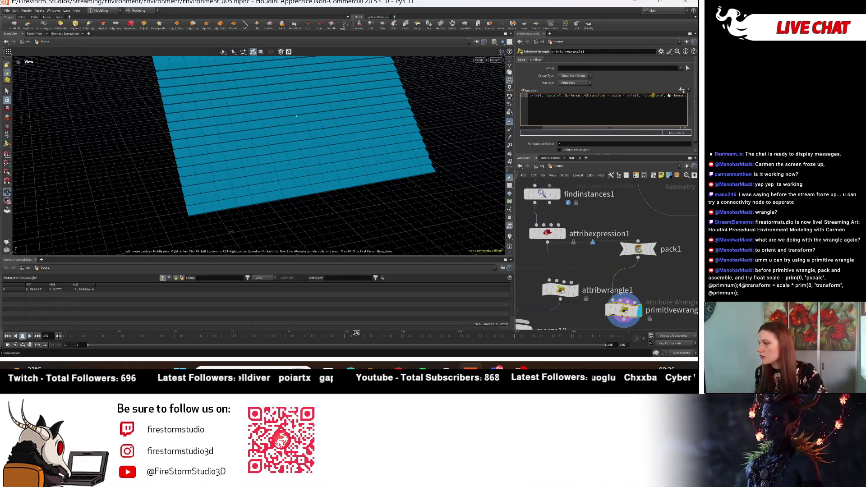
pyautogui.click(638, 249)
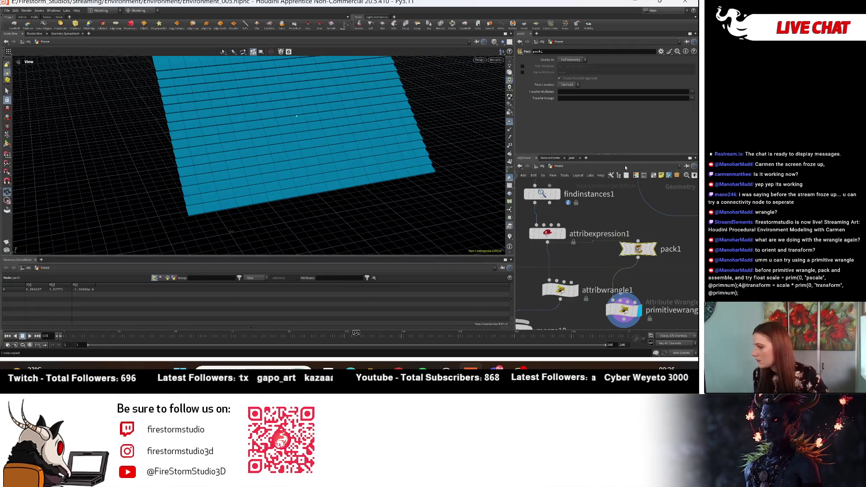
# - Start a node search for 'pack' in the network, then abandon it
pyautogui.press('Tab')
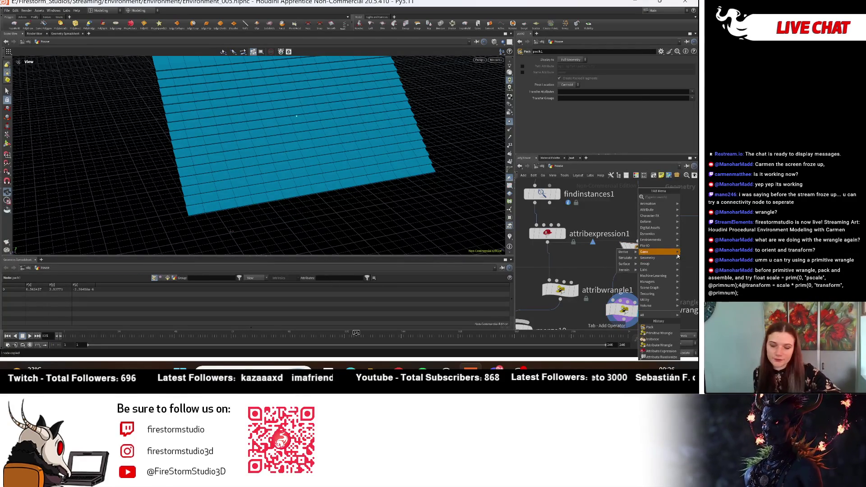
pyautogui.moveTo(673, 253)
pyautogui.write('pack')
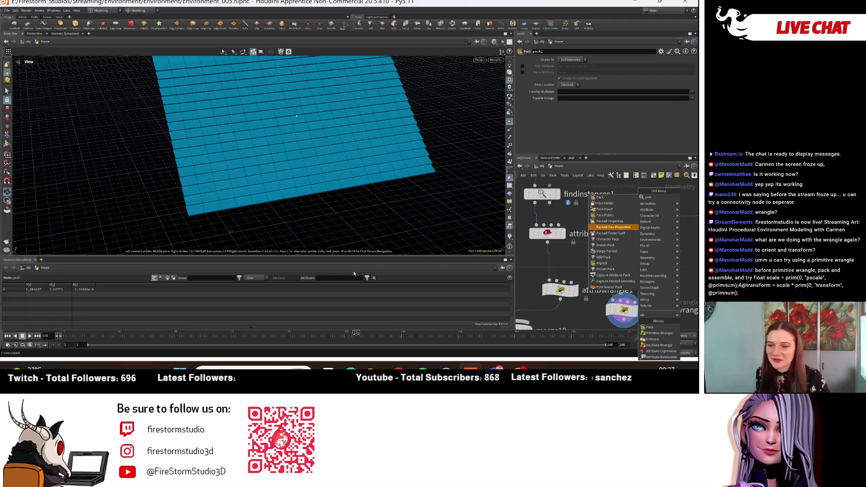
pyautogui.scroll(-3, 609, 261)
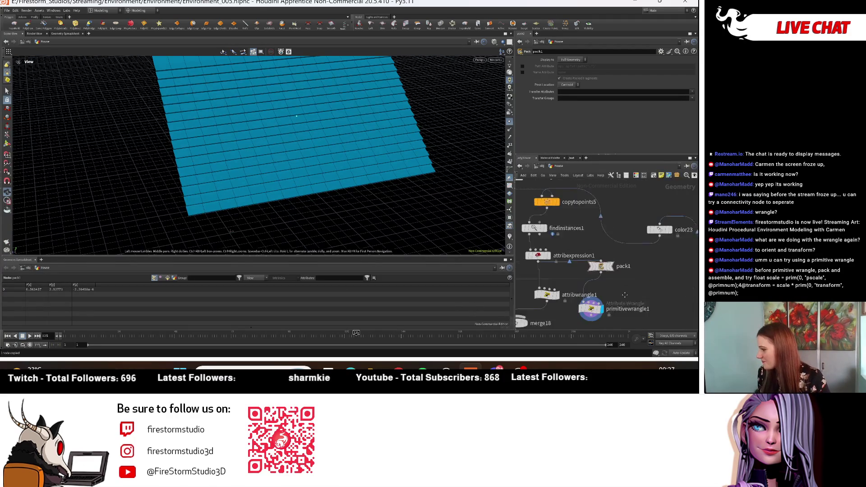
# - Select primitivewrangle1 and temporarily enlarge the parameter pane to read its pscale-times-transform code
pyautogui.click(592, 298)
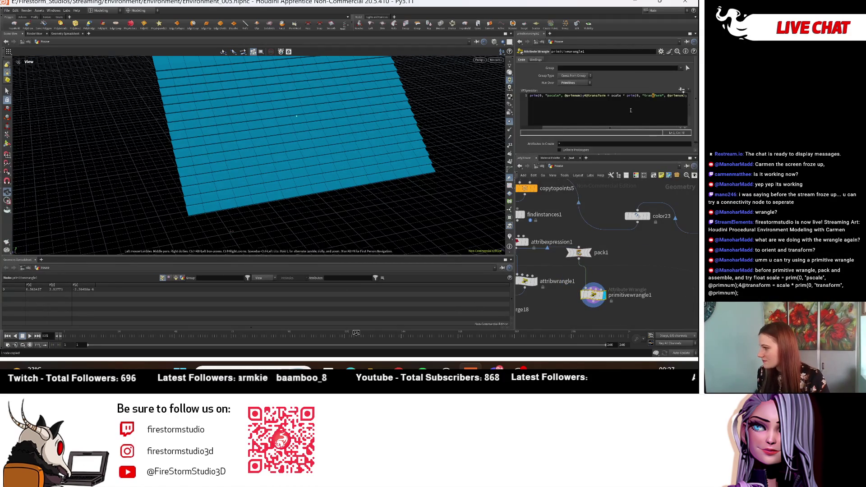
pyautogui.click(682, 122)
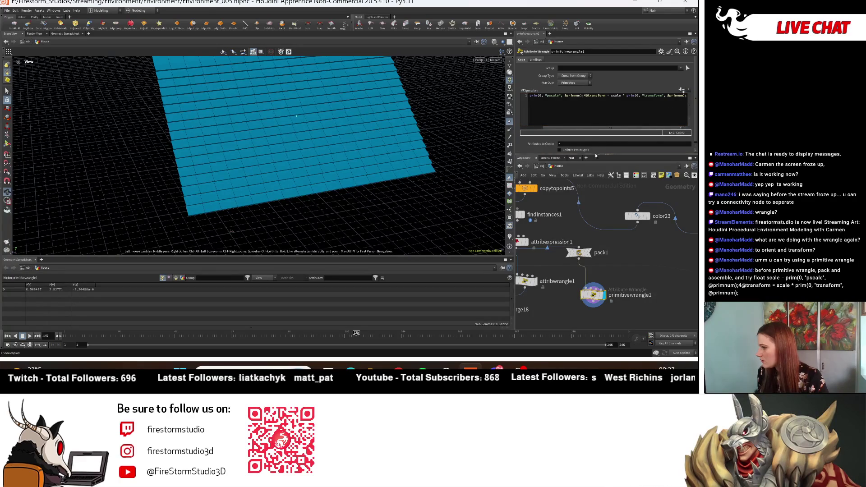
pyautogui.moveTo(595, 156); pyautogui.dragTo(595, 283)
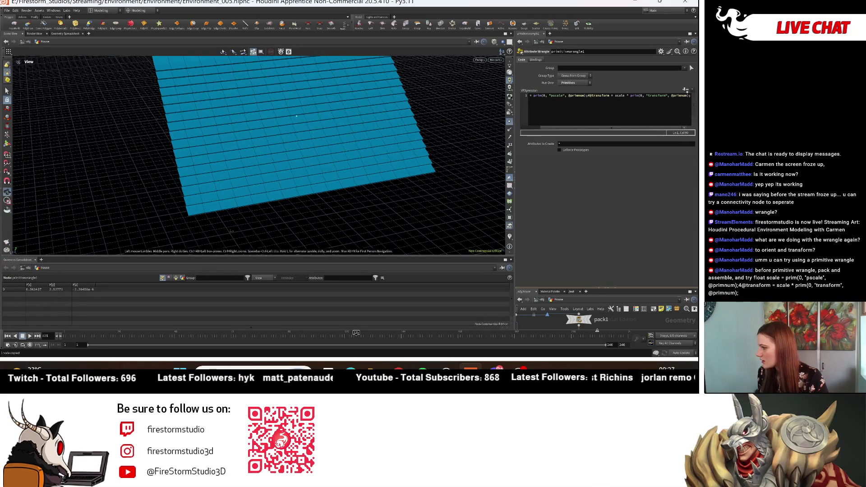
pyautogui.click(682, 125)
pyautogui.press('End')
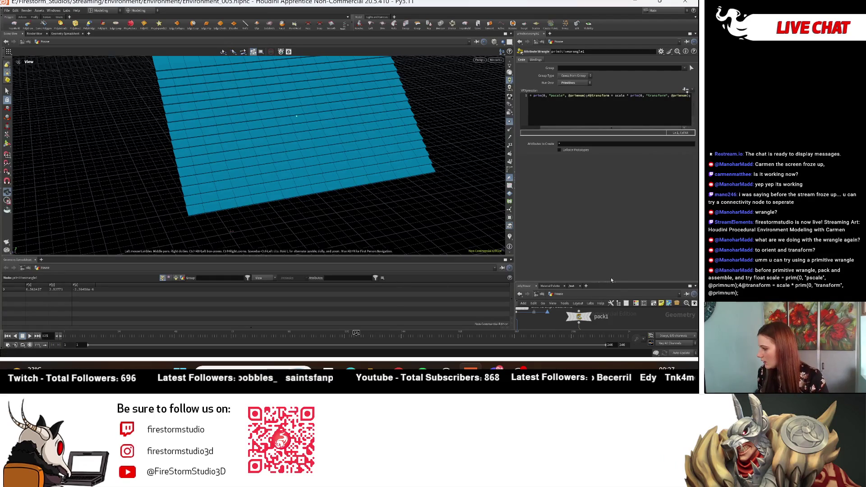
pyautogui.moveTo(612, 282); pyautogui.dragTo(612, 156)
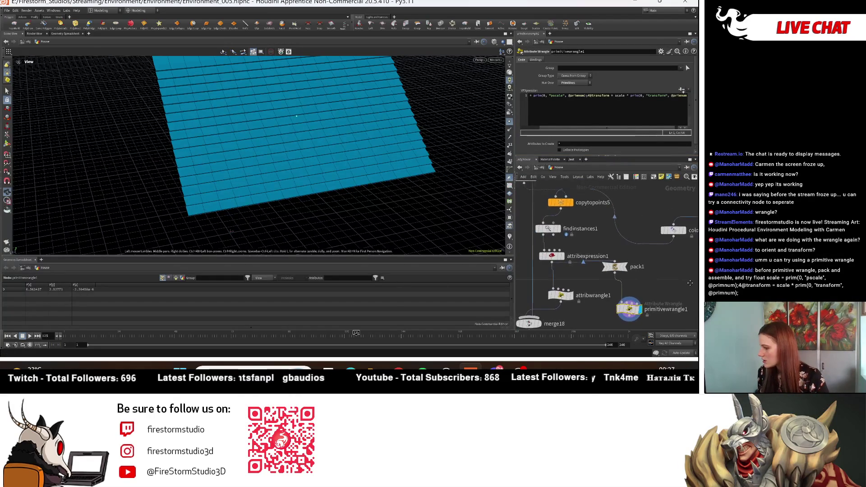
# - Select attribexpression1 and apply its Random VEXpression preset
pyautogui.moveTo(578, 292); pyautogui.dragTo(606, 312, button='middle')
pyautogui.click(586, 276)
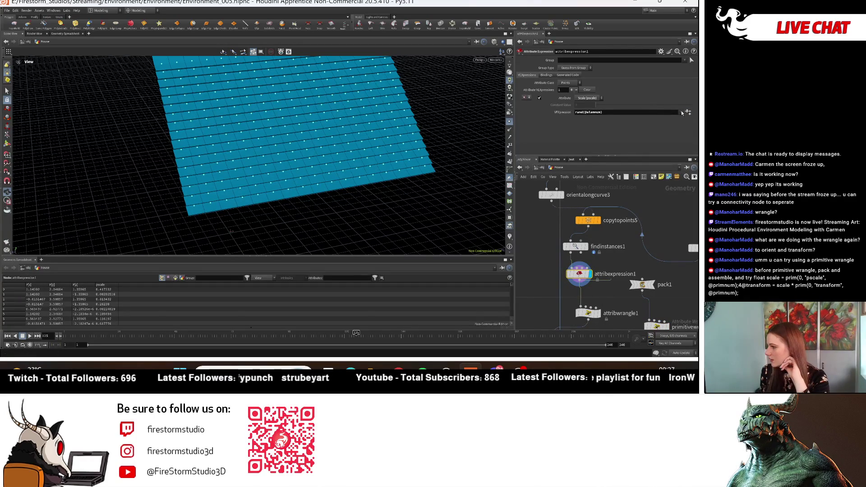
pyautogui.click(682, 112)
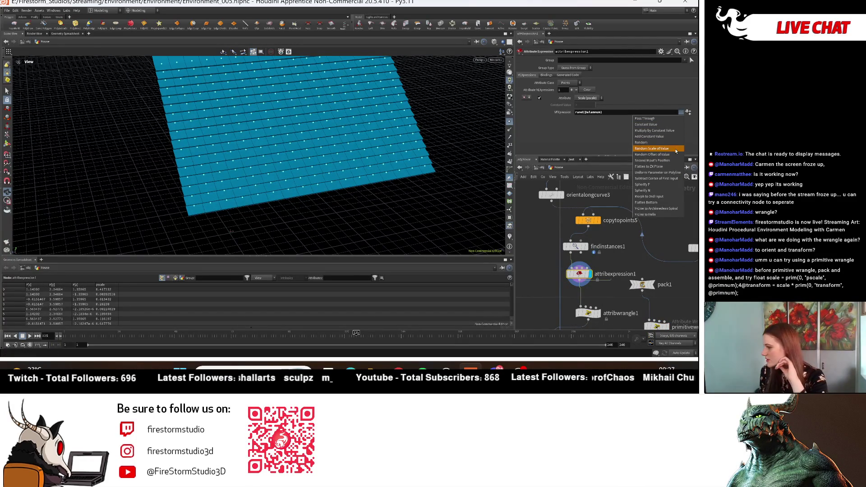
pyautogui.click(662, 142)
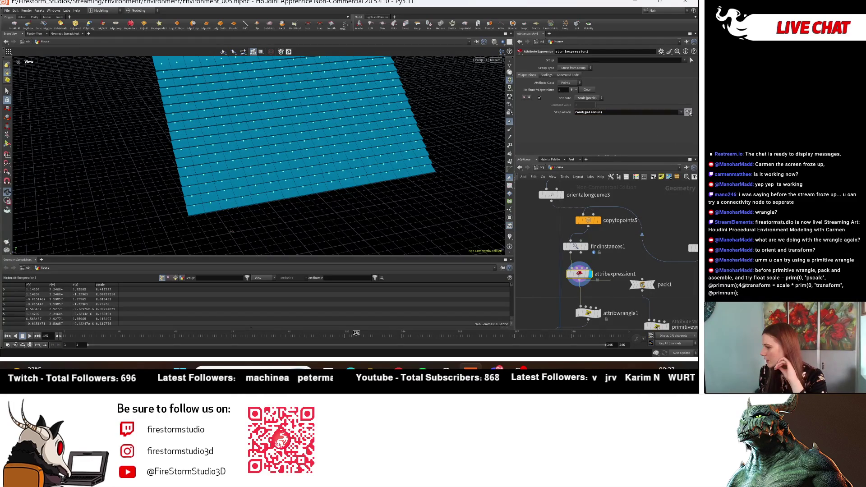
pyautogui.click(689, 113)
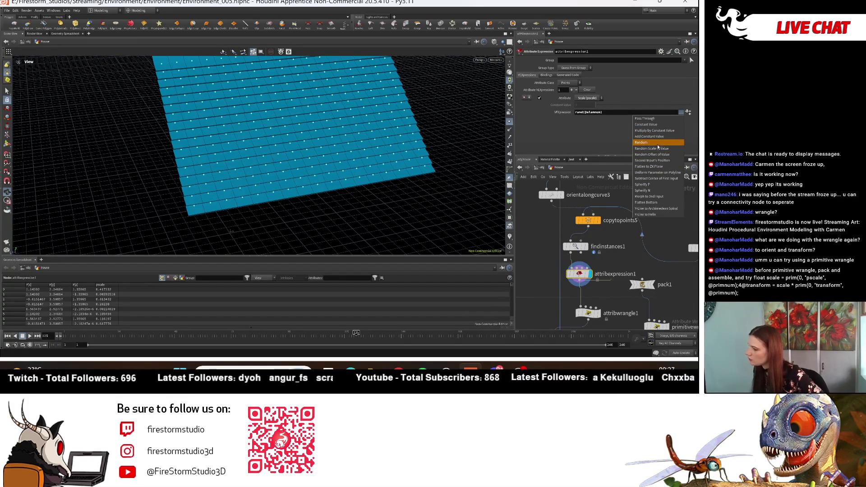
pyautogui.press('Escape')
# - Switch attribexpression1's target attribute from Scale (pscale) to Color (Cd)
pyautogui.click(588, 98)
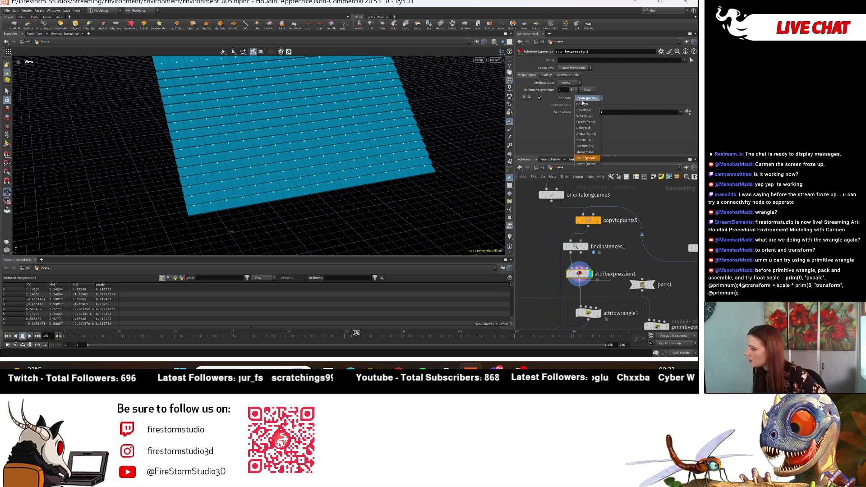
pyautogui.click(591, 128)
pyautogui.moveTo(352, 149)
pyautogui.mouseDown()
pyautogui.moveTo(363, 151)
pyautogui.moveTo(374, 192)
pyautogui.moveTo(384, 146)
pyautogui.moveTo(359, 128)
pyautogui.mouseUp()
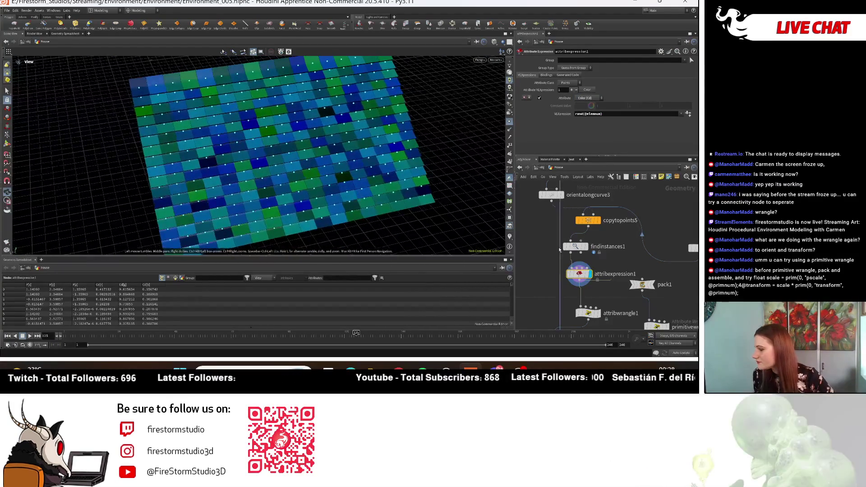
# - Set the display flag on pack1 and bring up its parameters
pyautogui.moveTo(540, 232); pyautogui.dragTo(540, 218, button='middle')
pyautogui.scroll(2, 669, 272)
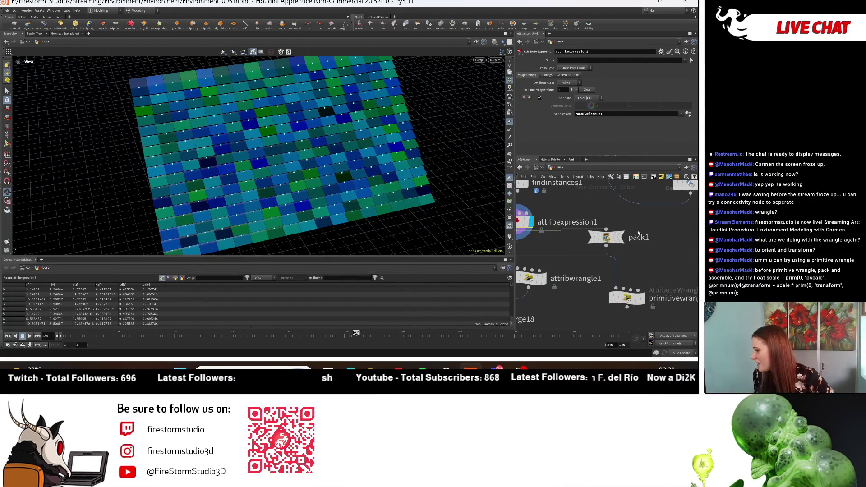
pyautogui.click(621, 237)
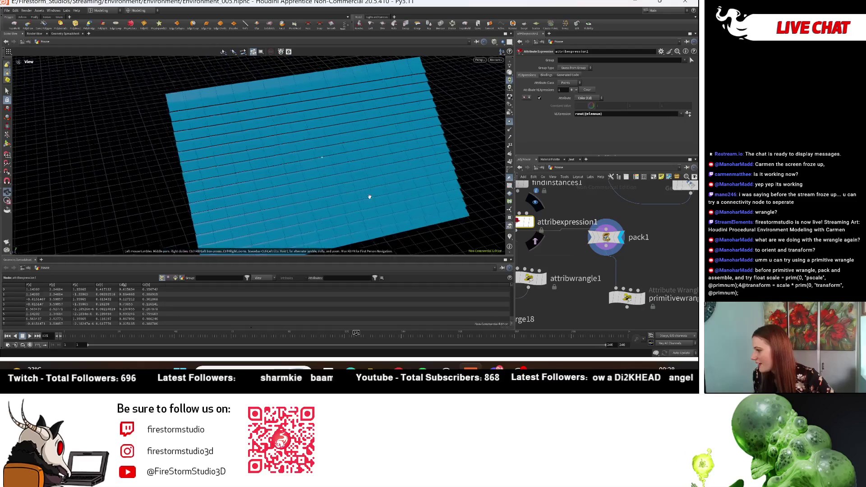
pyautogui.moveTo(366, 200); pyautogui.dragTo(434, 190)
pyautogui.scroll(3, 454, 188)
pyautogui.click(606, 238)
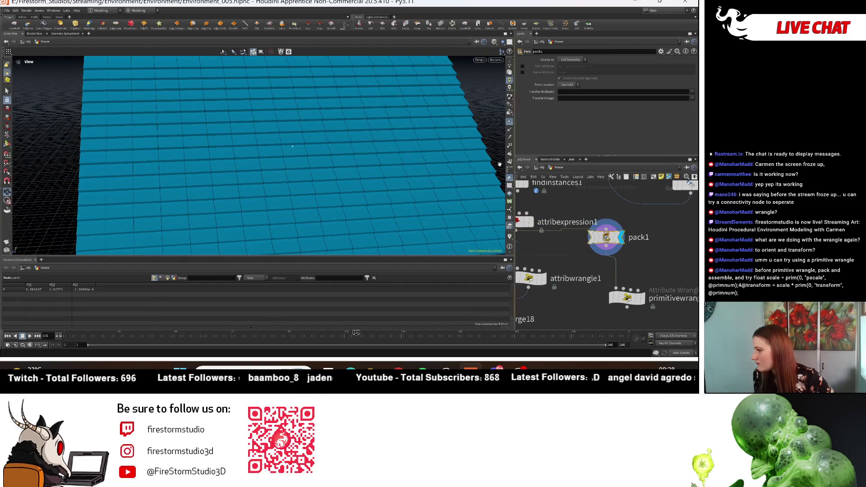
pyautogui.scroll(-5, 471, 184)
# - Try pack1's Pivot Location at Origin, then return it to Centroid
pyautogui.click(568, 85)
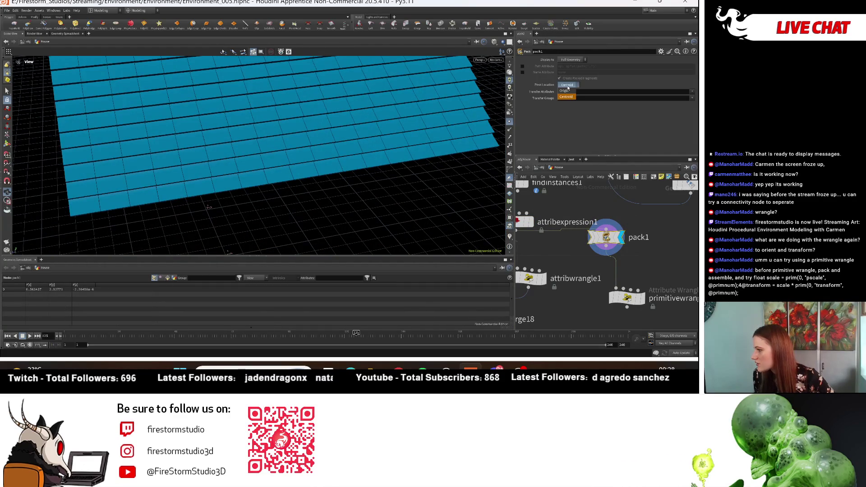
pyautogui.click(569, 91)
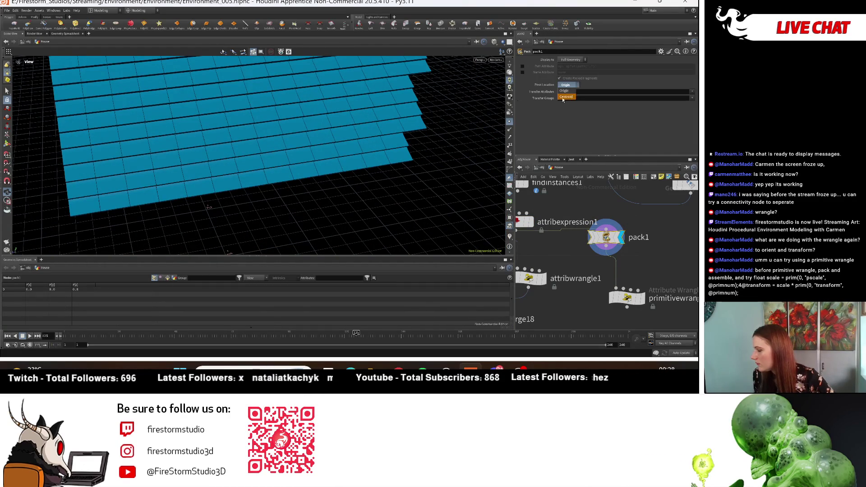
pyautogui.moveTo(431, 162)
pyautogui.mouseDown()
pyautogui.moveTo(329, 147)
pyautogui.moveTo(310, 152)
pyautogui.moveTo(334, 128)
pyautogui.moveTo(286, 164)
pyautogui.moveTo(265, 153)
pyautogui.moveTo(378, 141)
pyautogui.moveTo(433, 120)
pyautogui.moveTo(317, 145)
pyautogui.moveTo(379, 136)
pyautogui.mouseUp()
pyautogui.click(568, 85)
pyautogui.click(569, 92)
# - Display attribexpression1's coloured tile grid and view it from above
pyautogui.moveTo(533, 230); pyautogui.dragTo(607, 257, button='middle')
pyautogui.click(605, 250)
pyautogui.moveTo(412, 170)
pyautogui.mouseDown()
pyautogui.moveTo(246, 144)
pyautogui.moveTo(253, 162)
pyautogui.mouseUp()
# - Nudge attribwrangle1 into place and display primitivewrangle1's uniform cyan output
pyautogui.moveTo(621, 315)
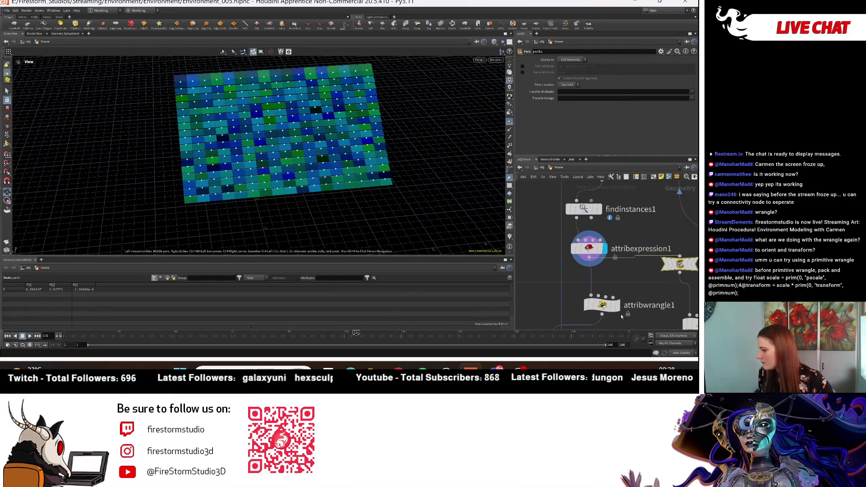
pyautogui.moveTo(613, 309); pyautogui.dragTo(593, 306)
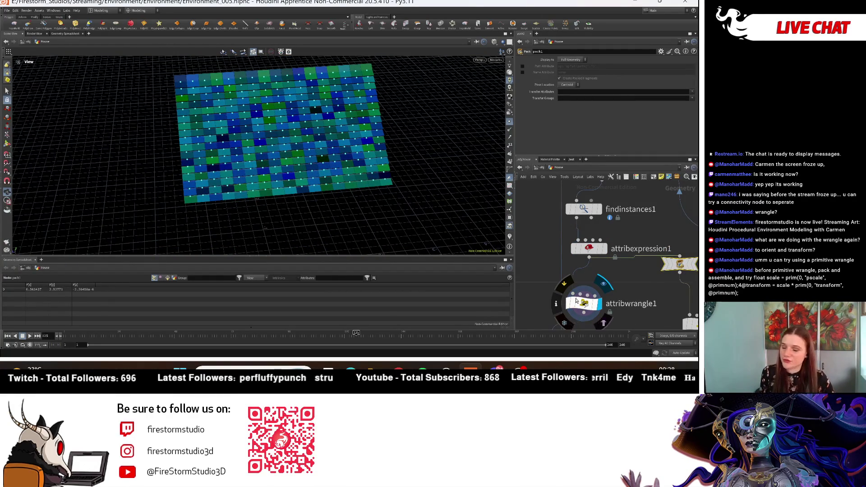
pyautogui.moveTo(635, 285); pyautogui.dragTo(582, 254, button='middle')
pyautogui.moveTo(556, 266); pyautogui.dragTo(568, 264)
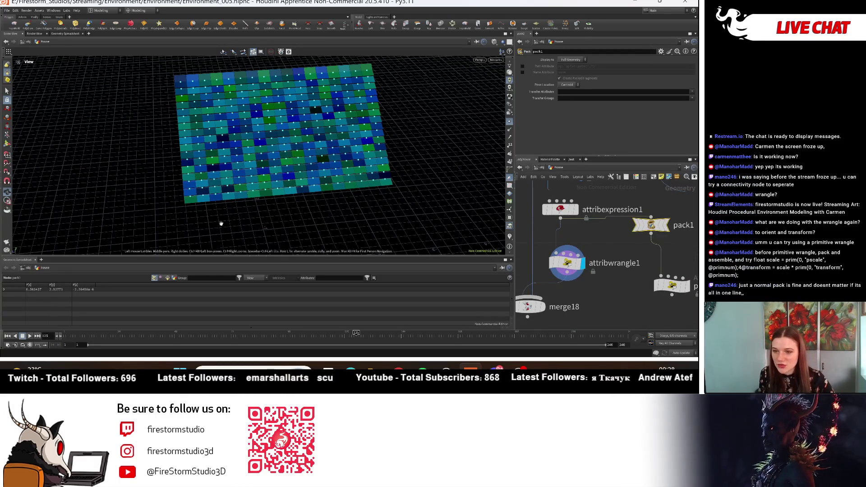
pyautogui.moveTo(685, 287); pyautogui.dragTo(606, 285, button='middle')
pyautogui.click(606, 283)
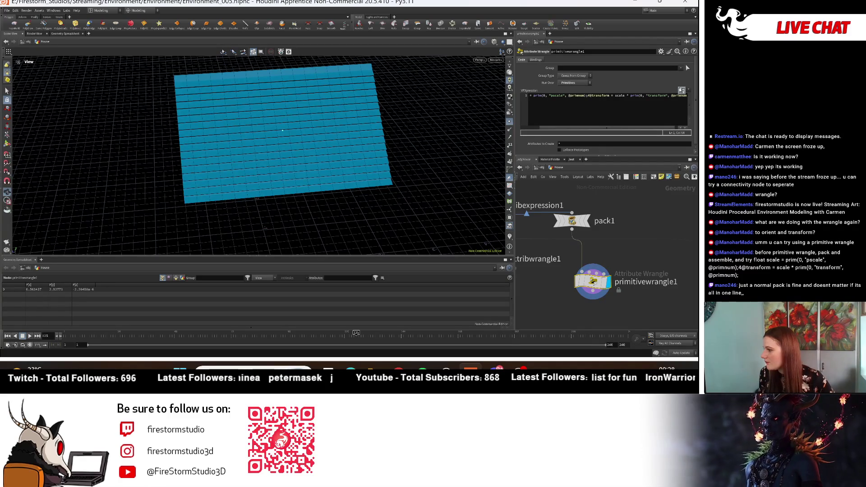
pyautogui.click(588, 77)
pyautogui.click(585, 77)
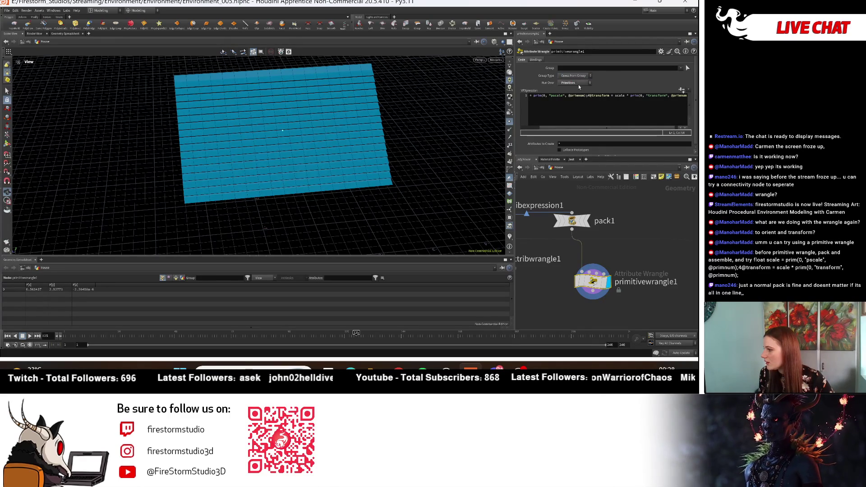
pyautogui.click(577, 83)
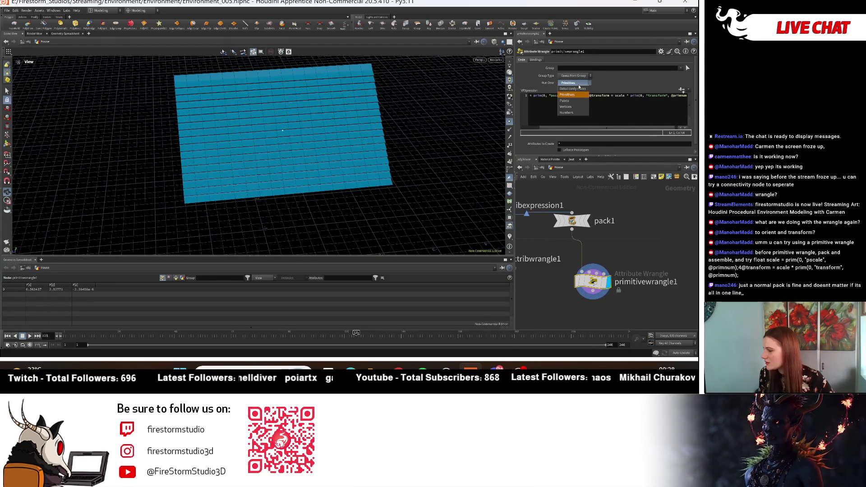
pyautogui.click(579, 83)
pyautogui.click(581, 76)
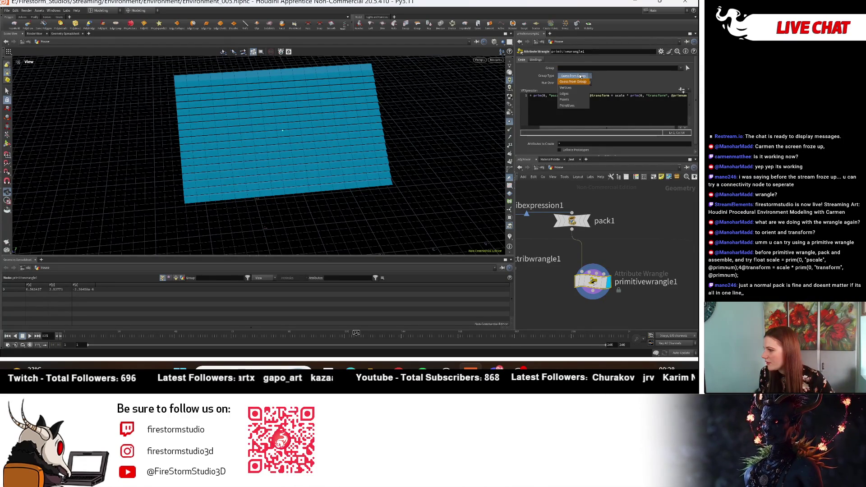
pyautogui.click(581, 76)
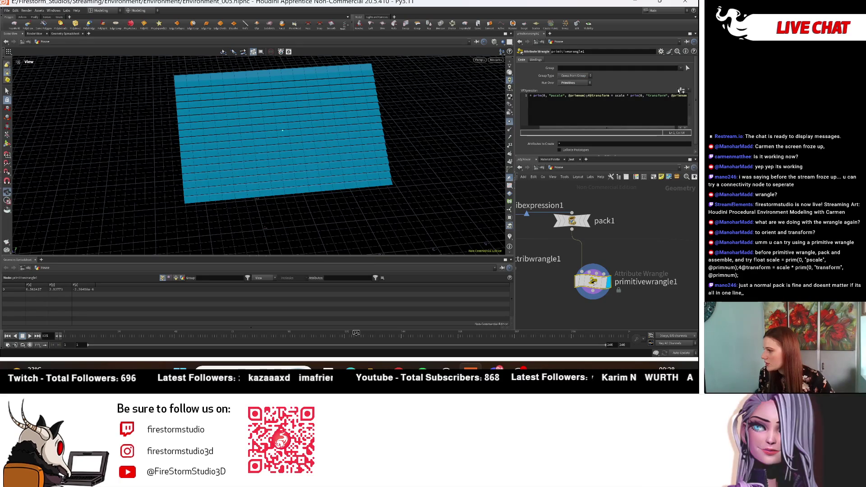
pyautogui.click(678, 115)
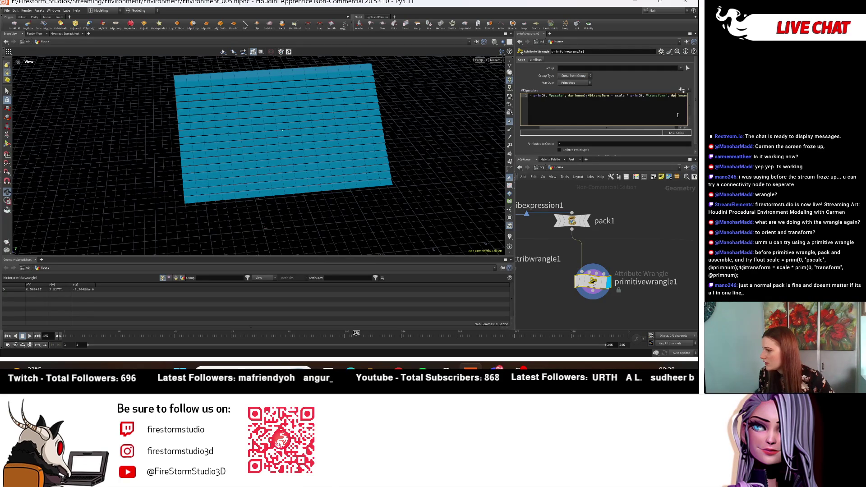
pyautogui.click(688, 91)
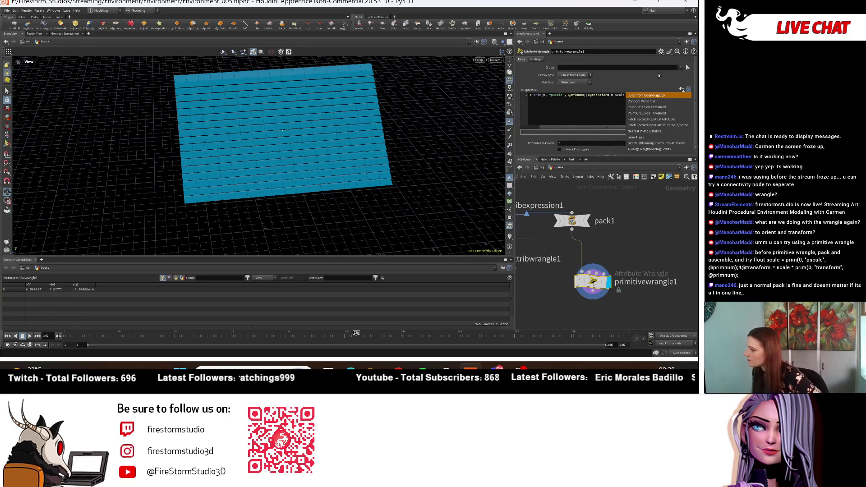
pyautogui.click(688, 90)
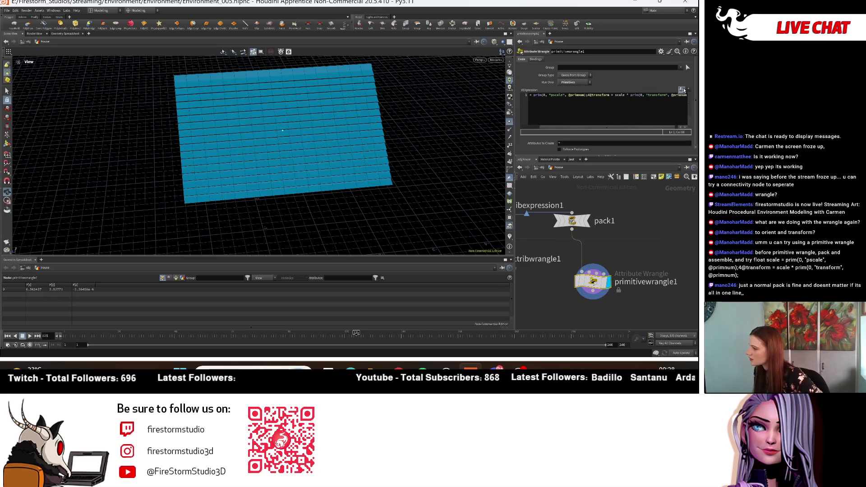
pyautogui.moveTo(661, 129)
pyautogui.mouseDown()
pyautogui.moveTo(644, 129)
pyautogui.moveTo(662, 128)
pyautogui.mouseUp()
pyautogui.click(579, 151)
pyautogui.click(579, 151)
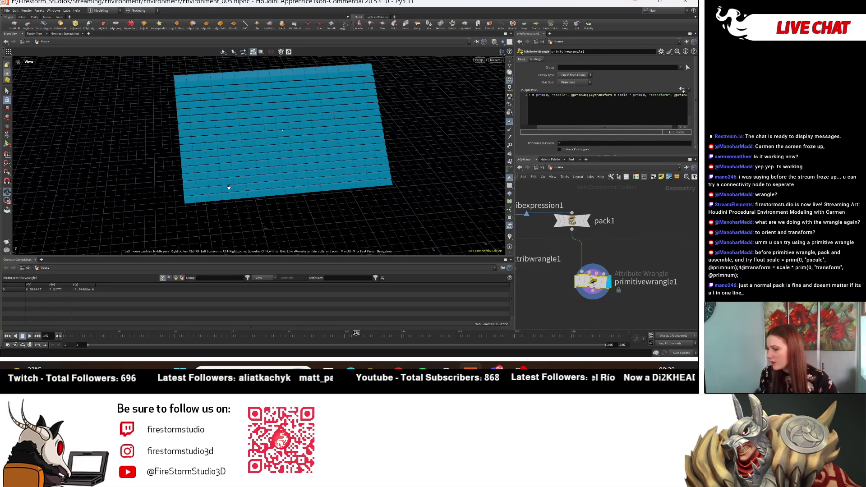
pyautogui.moveTo(464, 229)
pyautogui.mouseDown()
pyautogui.moveTo(485, 231)
pyautogui.moveTo(252, 180)
pyautogui.moveTo(257, 88)
pyautogui.moveTo(282, 128)
pyautogui.moveTo(322, 153)
pyautogui.moveTo(343, 151)
pyautogui.mouseUp()
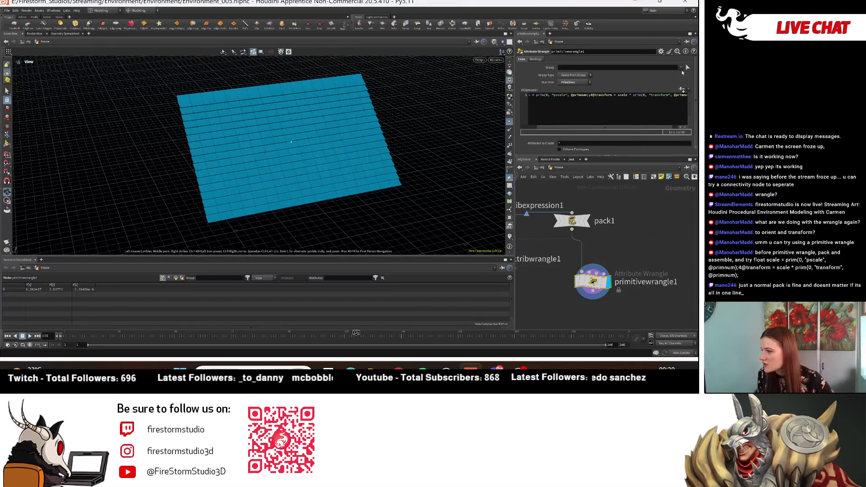
pyautogui.moveTo(456, 93)
pyautogui.mouseDown()
pyautogui.moveTo(340, 166)
pyautogui.moveTo(383, 212)
pyautogui.mouseUp()
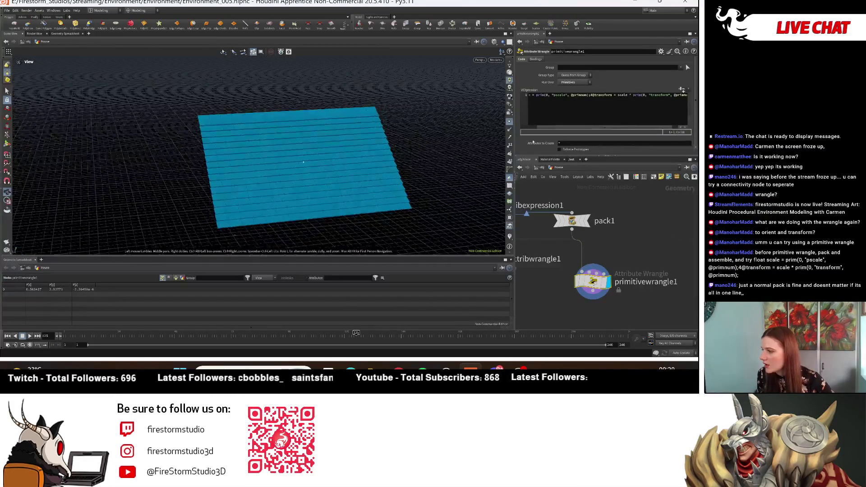
# - Prefix the wrangle's VEX line with 'float scale' and switch the spreadsheet to Points
pyautogui.write('float scale')
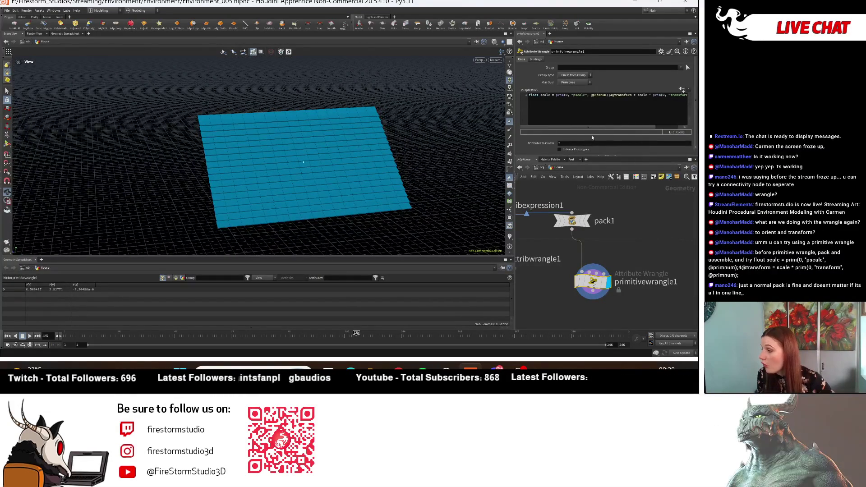
pyautogui.moveTo(601, 128); pyautogui.dragTo(613, 126)
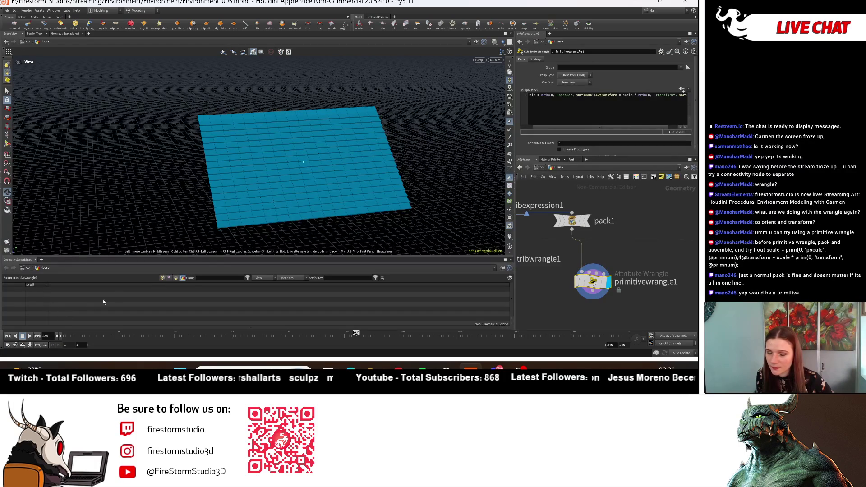
pyautogui.click(162, 278)
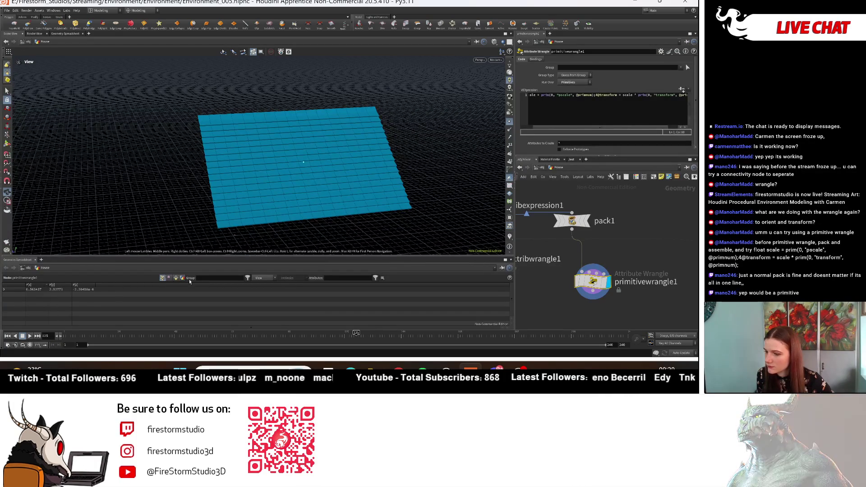
# - Display pack1's output and orbit around the packed tile layout
pyautogui.moveTo(316, 181); pyautogui.dragTo(336, 239)
pyautogui.moveTo(596, 220)
pyautogui.click(593, 200)
pyautogui.moveTo(387, 185)
pyautogui.mouseDown()
pyautogui.moveTo(325, 151)
pyautogui.moveTo(346, 181)
pyautogui.moveTo(412, 187)
pyautogui.mouseUp()
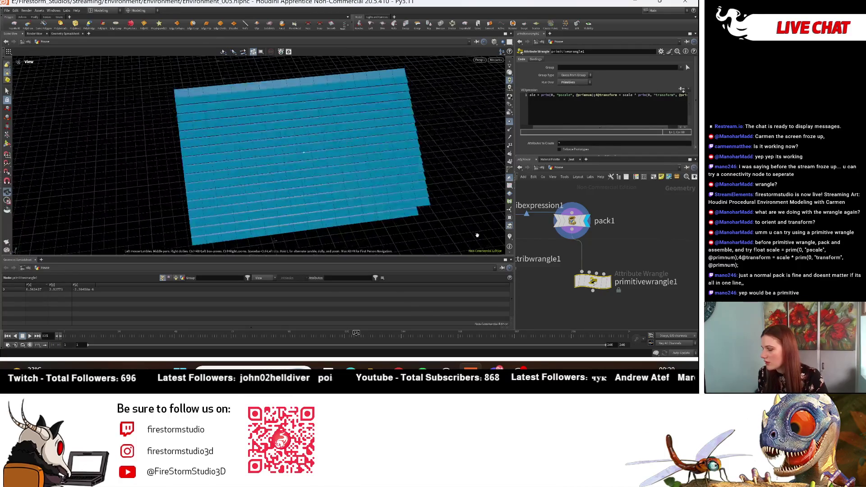
pyautogui.scroll(5, 315, 179)
pyautogui.scroll(-5, 390, 132)
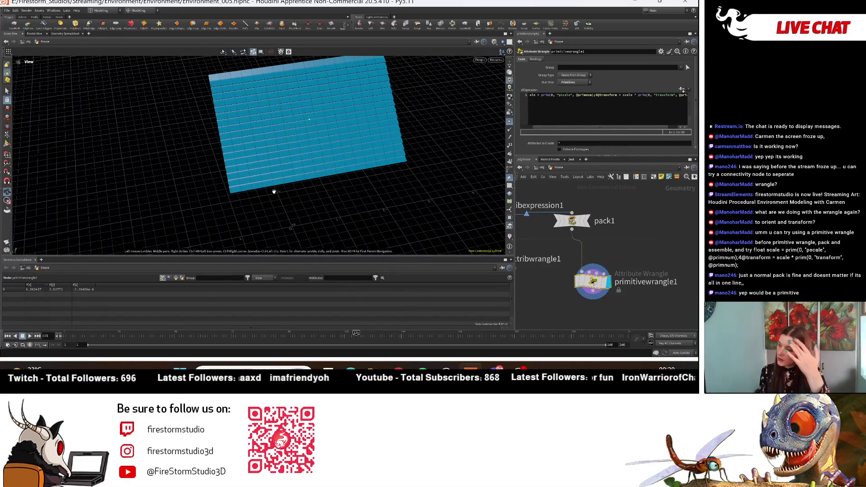
pyautogui.scroll(-4, 586, 266)
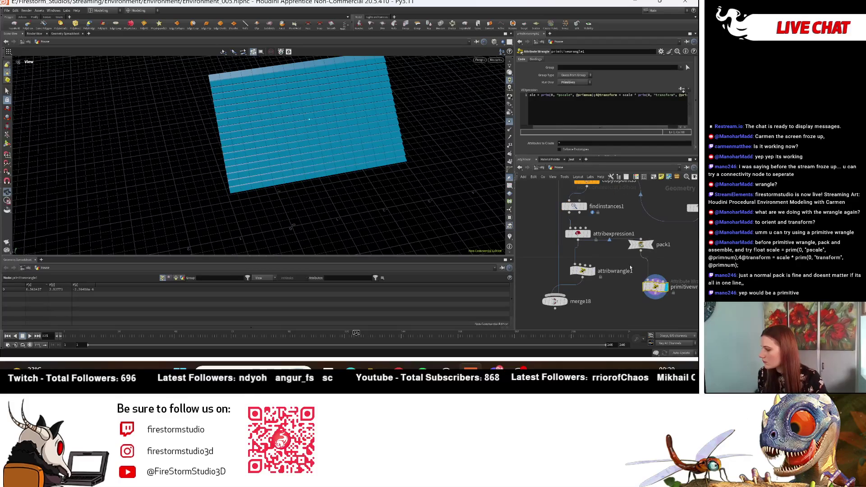
# - Display attribwrangle1's coloured tiles and pan over to primitivewrangle1
pyautogui.click(587, 276)
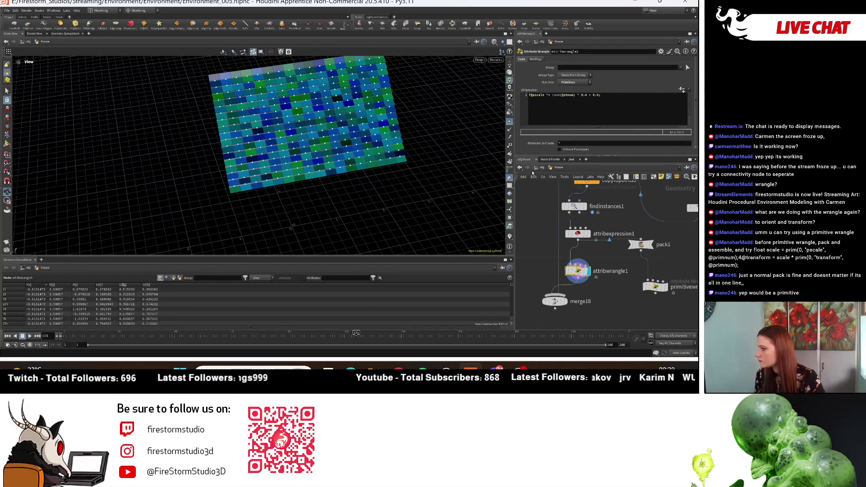
pyautogui.scroll(3, 203, 104)
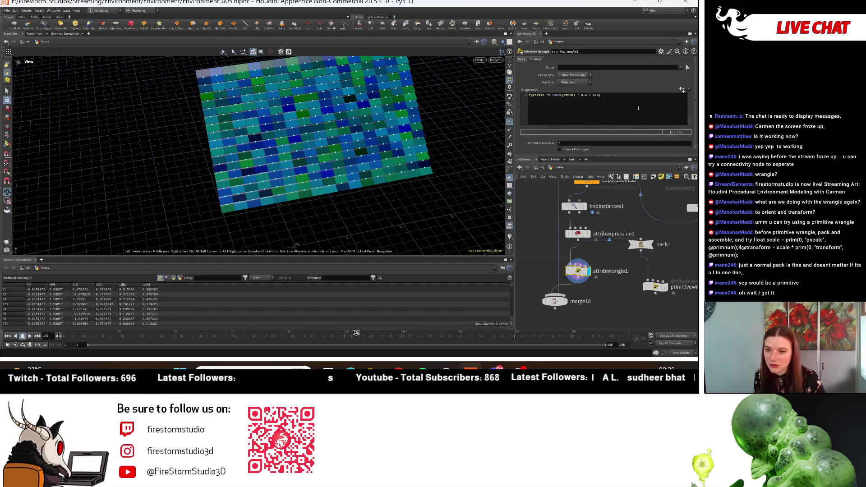
pyautogui.moveTo(671, 290); pyautogui.dragTo(649, 298, button='middle')
pyautogui.moveTo(650, 300)
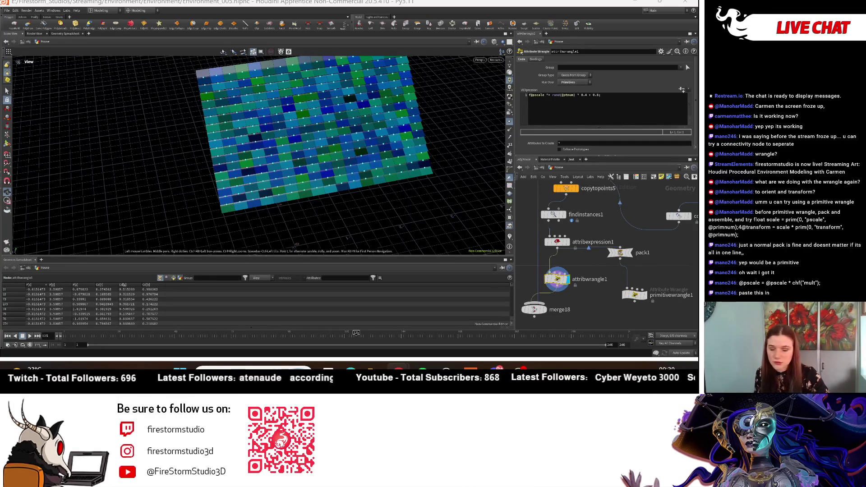
pyautogui.click(635, 295)
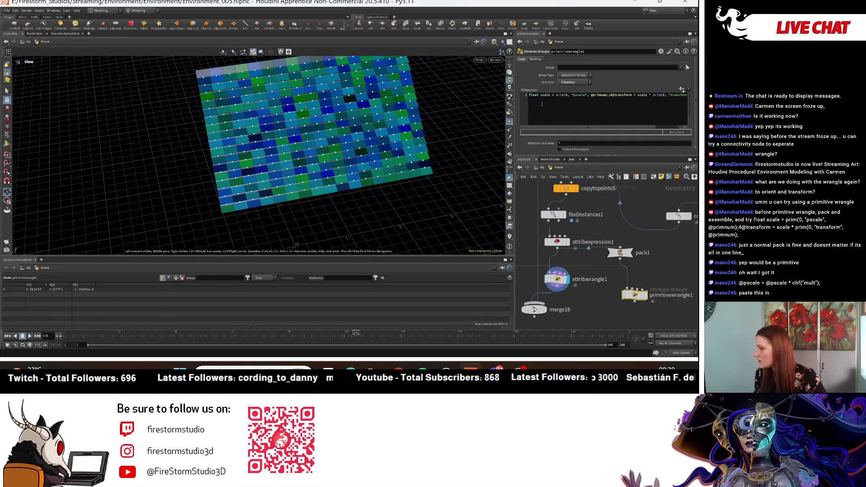
pyautogui.hotkey('ctrl', 'a')
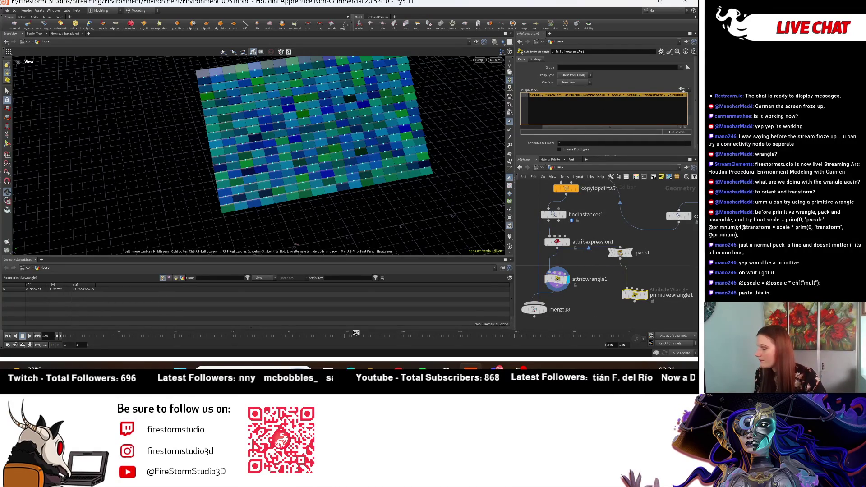
pyautogui.press('BackSpace')
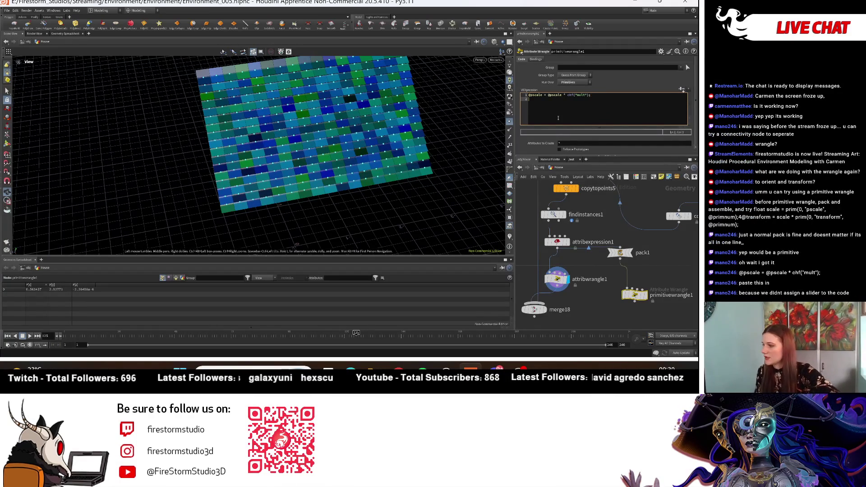
pyautogui.click(682, 89)
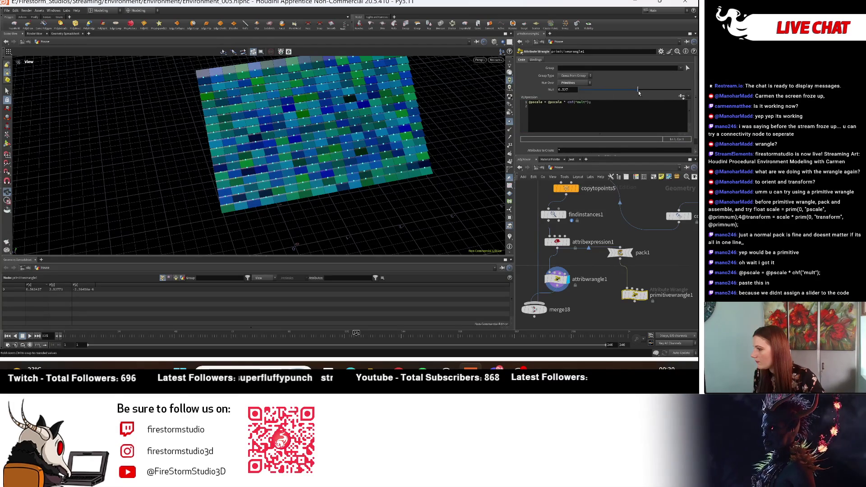
pyautogui.moveTo(563, 243); pyautogui.dragTo(576, 275, button='middle')
pyautogui.click(575, 274)
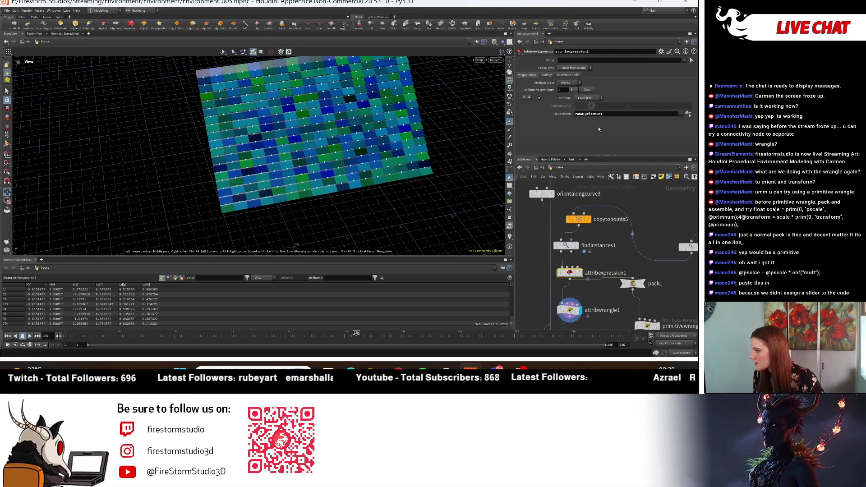
# - Set attribexpression1 back to writing Scale (pscale) and sort the spreadsheet by pscale
pyautogui.click(590, 98)
pyautogui.click(587, 158)
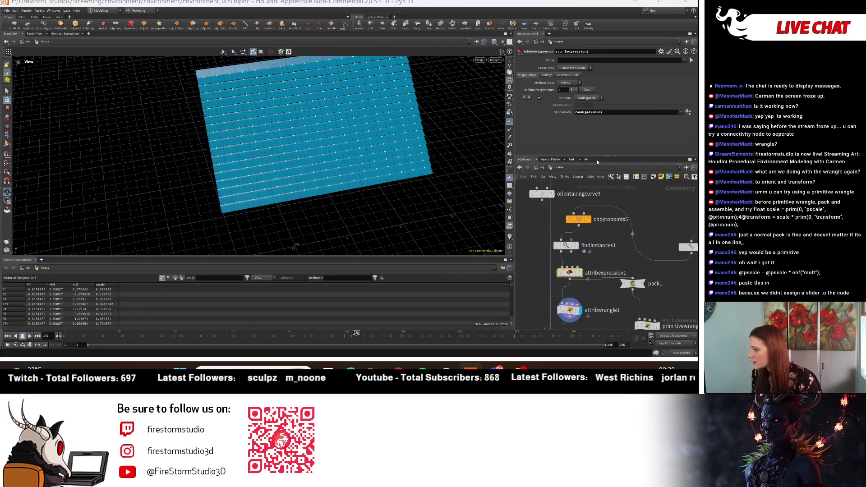
pyautogui.click(106, 286)
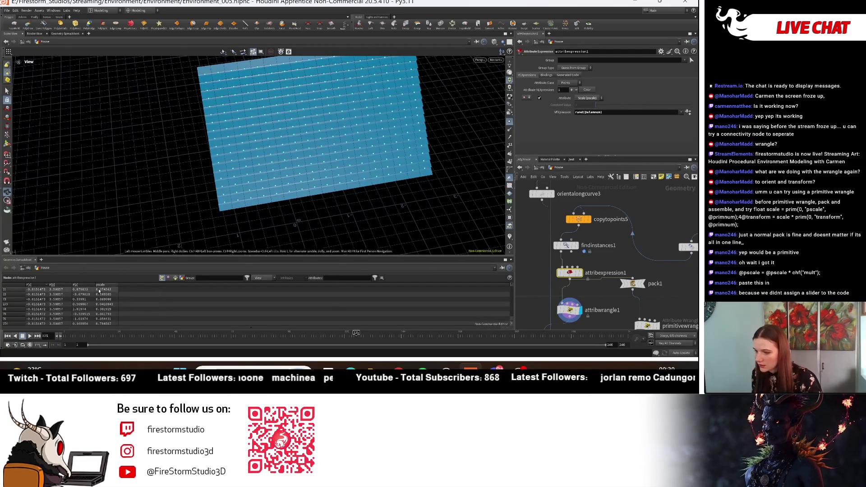
# - Make primitivewrangle1 current and raise Mult to about 0.507
pyautogui.moveTo(672, 300); pyautogui.dragTo(656, 267, button='middle')
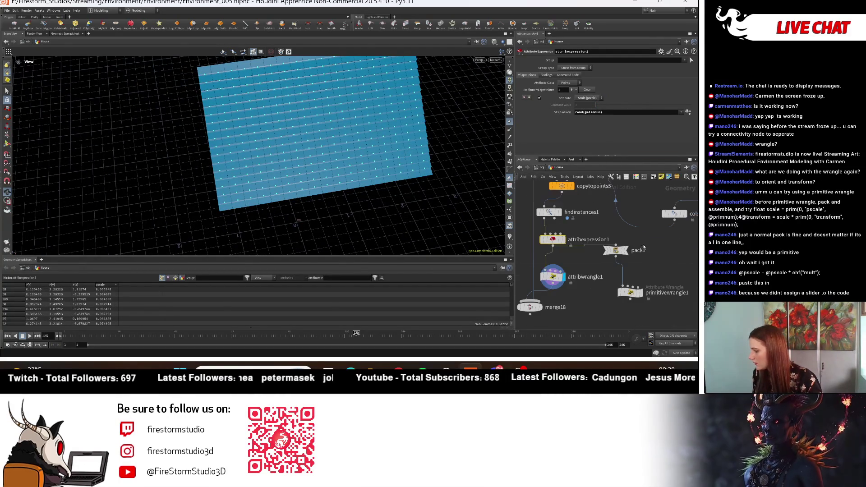
pyautogui.click(629, 291)
pyautogui.moveTo(316, 181)
pyautogui.mouseDown()
pyautogui.moveTo(299, 163)
pyautogui.moveTo(343, 172)
pyautogui.mouseUp()
pyautogui.moveTo(584, 90); pyautogui.dragTo(636, 85)
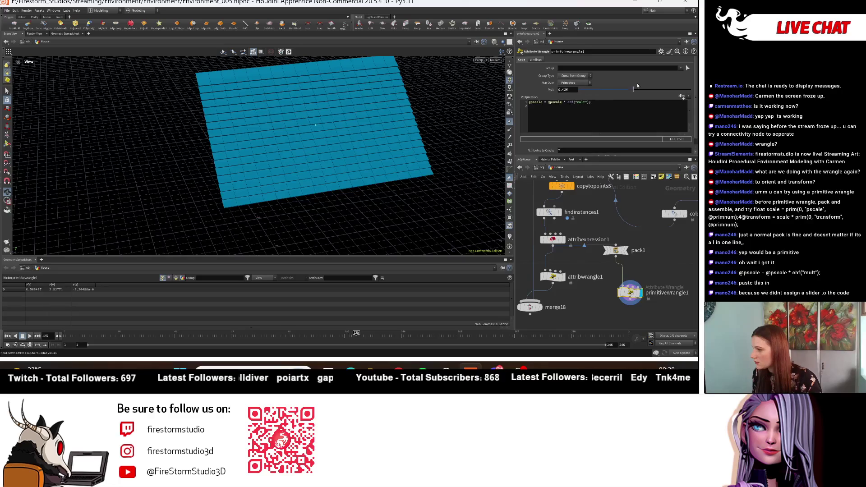
pyautogui.moveTo(505, 107); pyautogui.dragTo(636, 93)
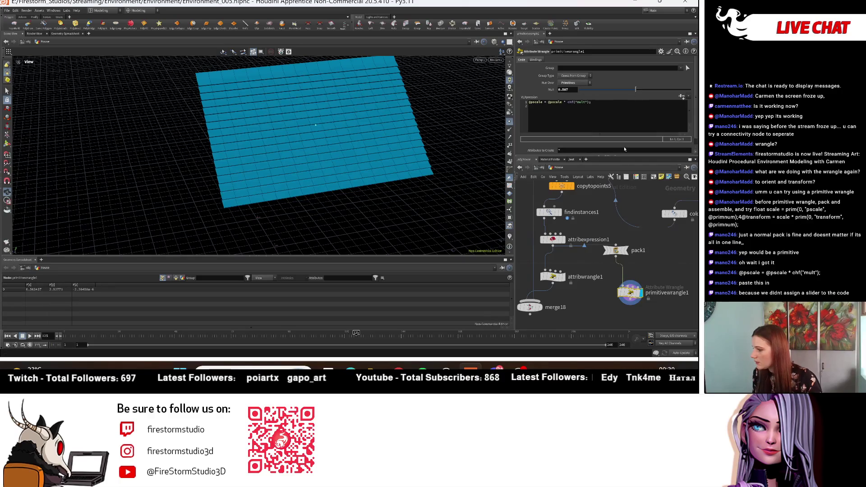
# - Bypass pack1 and try Mult values from 0.166 to 0.558, settling near 0.285
pyautogui.click(605, 250)
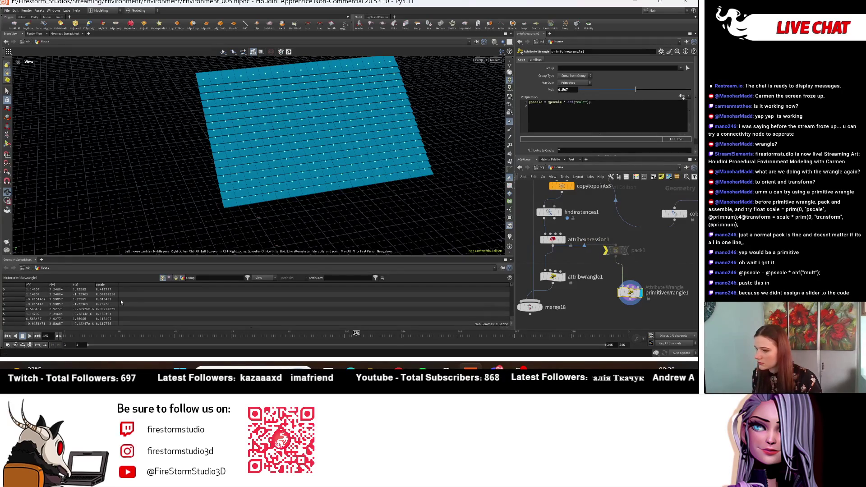
pyautogui.moveTo(631, 93); pyautogui.dragTo(583, 92)
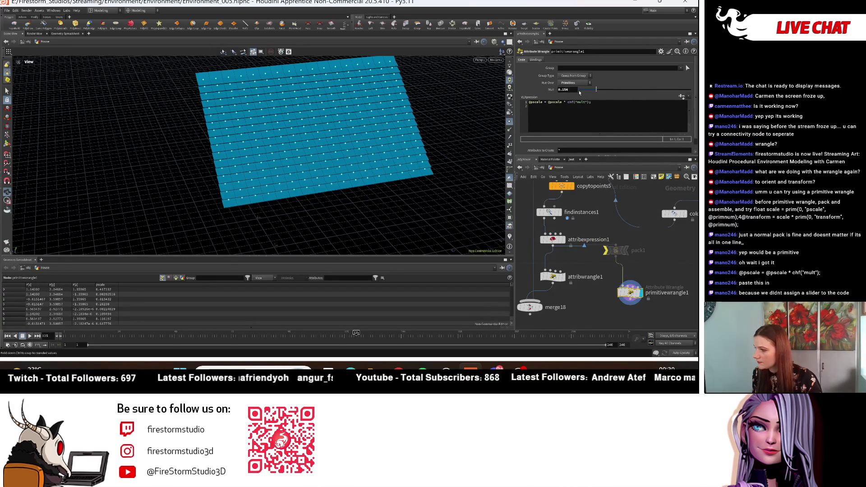
pyautogui.moveTo(638, 91); pyautogui.dragTo(641, 90)
pyautogui.moveTo(271, 167); pyautogui.dragTo(238, 181)
pyautogui.scroll(3, 238, 181)
pyautogui.moveTo(274, 150); pyautogui.dragTo(250, 155)
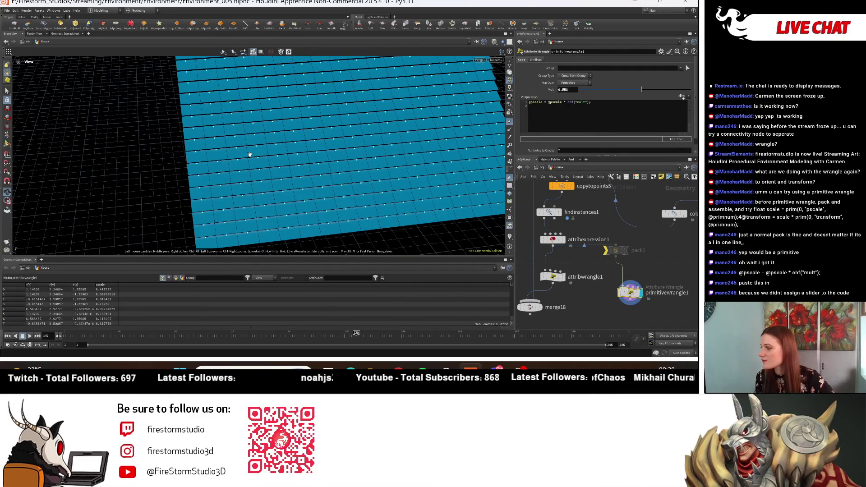
pyautogui.click(627, 89)
pyautogui.moveTo(587, 88); pyautogui.dragTo(611, 89)
pyautogui.moveTo(222, 164)
pyautogui.mouseDown()
pyautogui.moveTo(194, 149)
pyautogui.moveTo(213, 159)
pyautogui.moveTo(240, 238)
pyautogui.mouseUp()
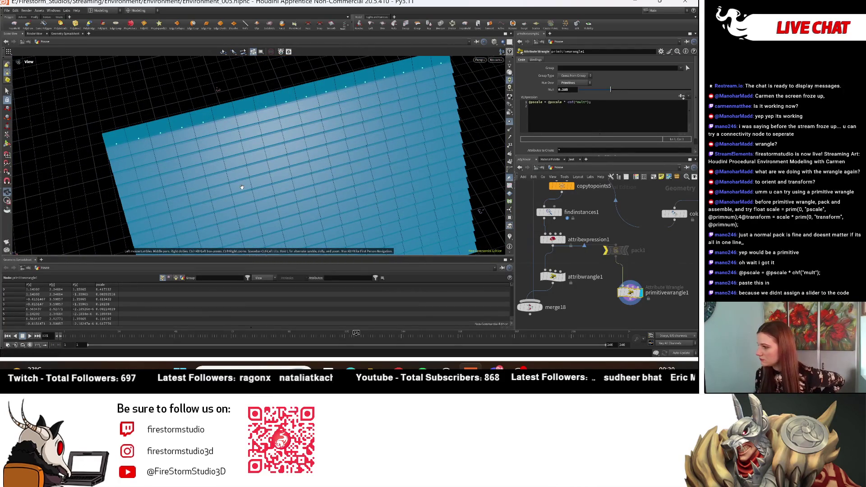
pyautogui.moveTo(350, 160)
pyautogui.mouseDown()
pyautogui.moveTo(358, 122)
pyautogui.moveTo(333, 128)
pyautogui.moveTo(329, 113)
pyautogui.moveTo(352, 116)
pyautogui.mouseUp()
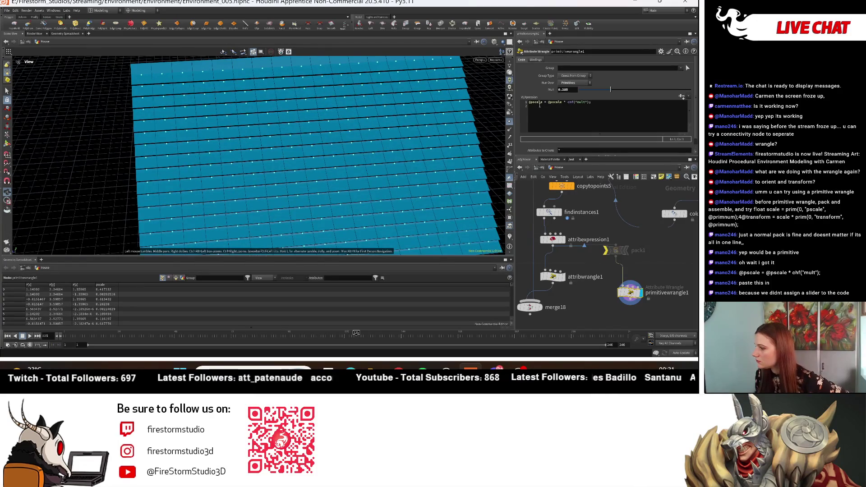
# - Re-edit the wrangle code line, recreate the Mult slider and lower Mult slightly
pyautogui.click(537, 105)
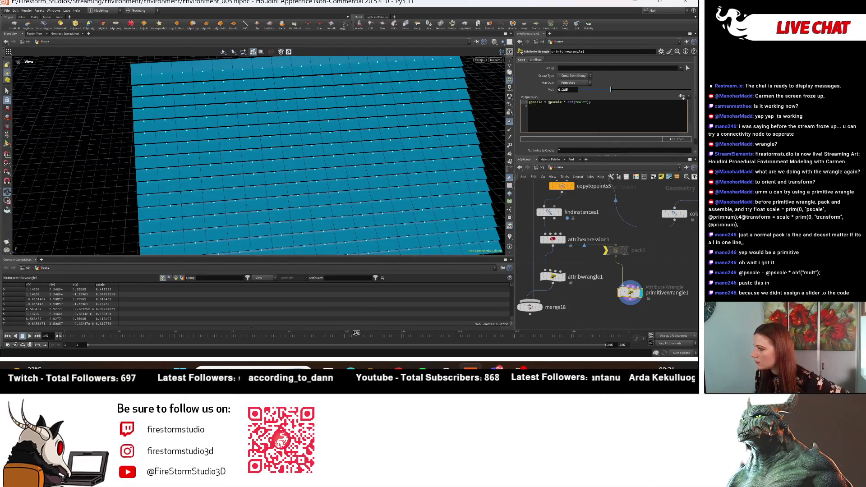
pyautogui.press('Return')
pyautogui.press('BackSpace')
pyautogui.click(683, 98)
pyautogui.moveTo(611, 89); pyautogui.dragTo(578, 88)
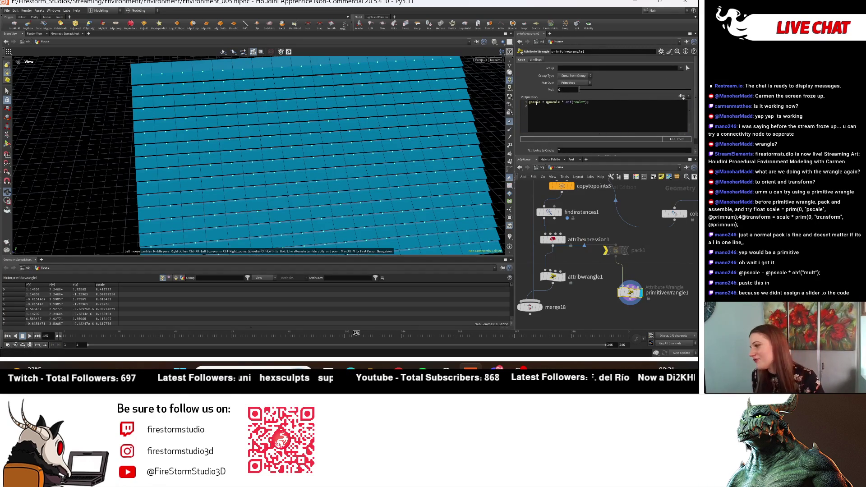
pyautogui.moveTo(277, 186)
pyautogui.mouseDown()
pyautogui.moveTo(294, 233)
pyautogui.moveTo(253, 179)
pyautogui.moveTo(270, 158)
pyautogui.mouseUp()
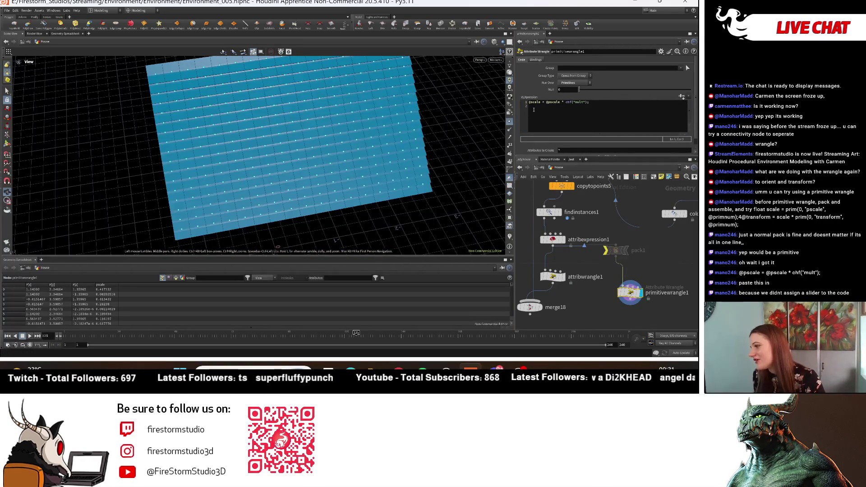
pyautogui.scroll(5, 282, 158)
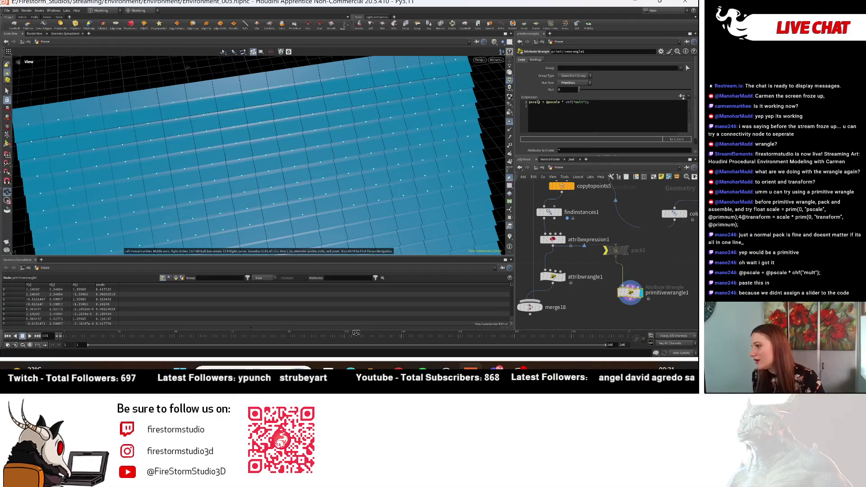
pyautogui.click(540, 103)
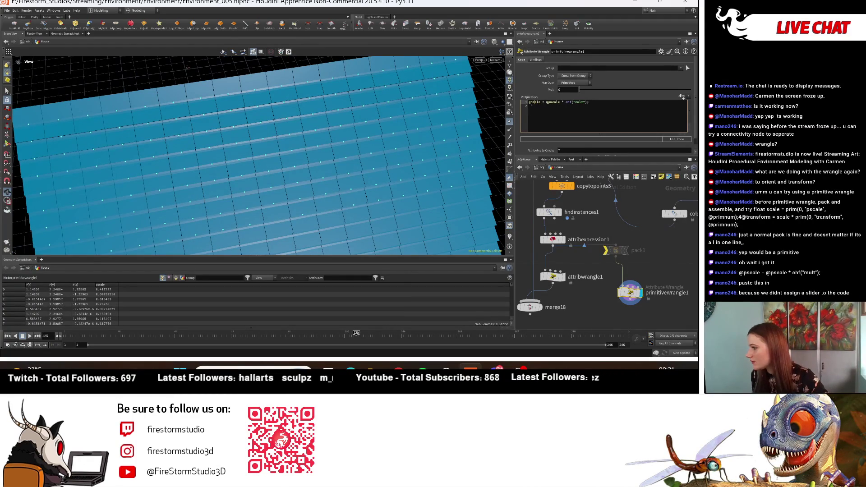
pyautogui.write('p')
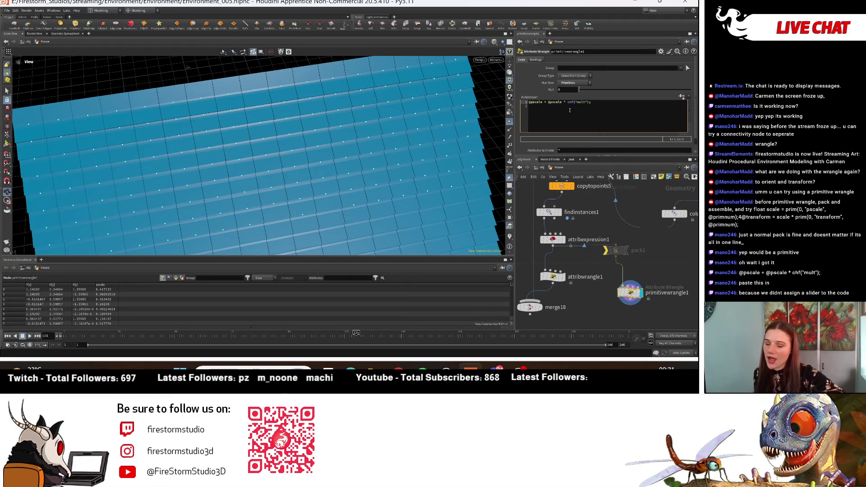
pyautogui.click(567, 117)
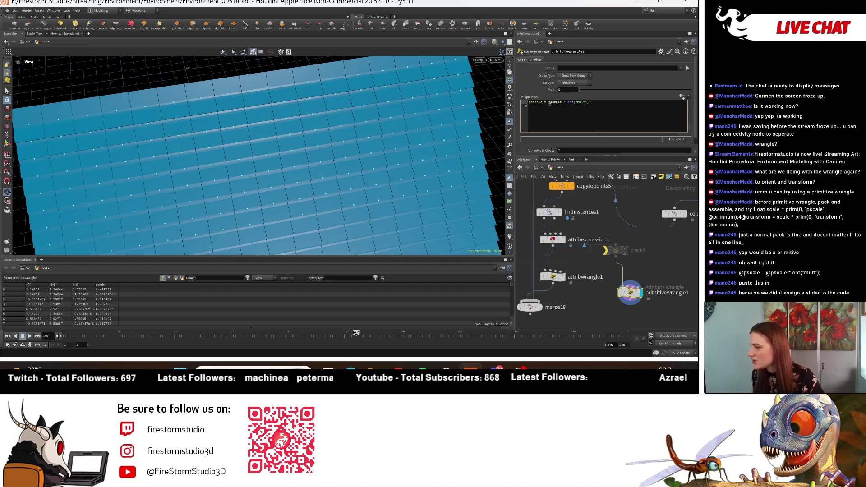
pyautogui.scroll(-5, 384, 149)
pyautogui.scroll(6, 268, 133)
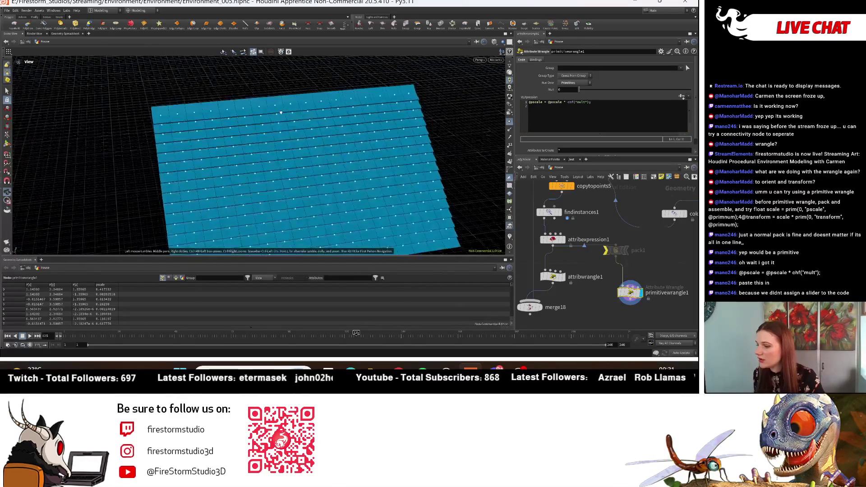
pyautogui.moveTo(395, 142)
pyautogui.mouseDown()
pyautogui.moveTo(347, 166)
pyautogui.moveTo(350, 178)
pyautogui.mouseUp()
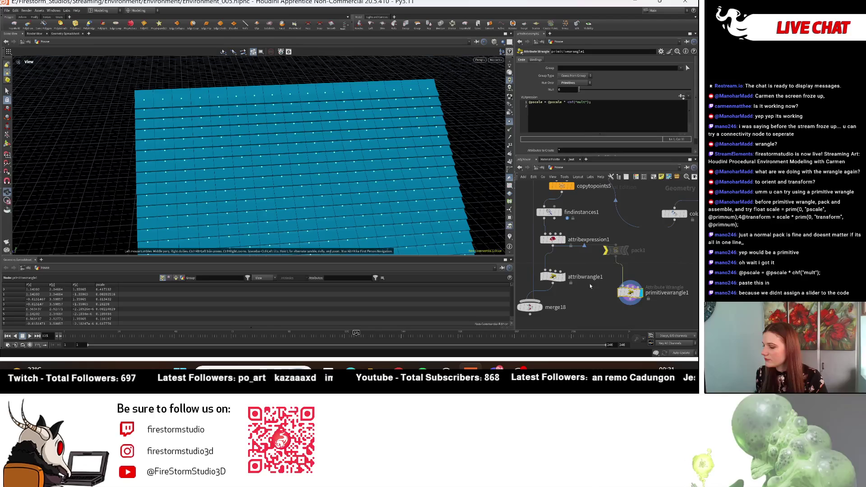
pyautogui.moveTo(347, 163)
pyautogui.mouseDown()
pyautogui.moveTo(348, 135)
pyautogui.moveTo(271, 171)
pyautogui.moveTo(182, 178)
pyautogui.moveTo(314, 208)
pyautogui.moveTo(255, 84)
pyautogui.moveTo(190, 106)
pyautogui.moveTo(232, 169)
pyautogui.moveTo(319, 116)
pyautogui.moveTo(363, 111)
pyautogui.moveTo(355, 135)
pyautogui.mouseUp()
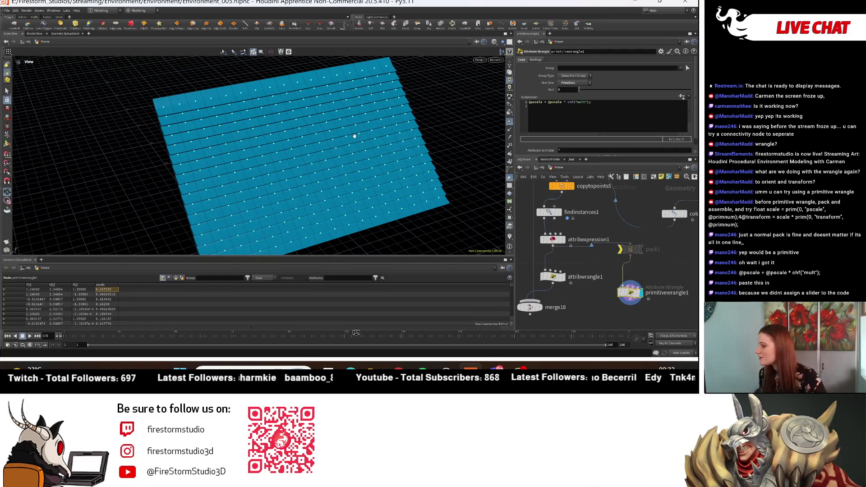
# - Move orientalongcurve3 aside and insert attribexpression1 between it and copytopoints5
pyautogui.moveTo(604, 210)
pyautogui.mouseDown(button='middle')
pyautogui.moveTo(633, 257)
pyautogui.moveTo(643, 298)
pyautogui.mouseUp(button='middle')
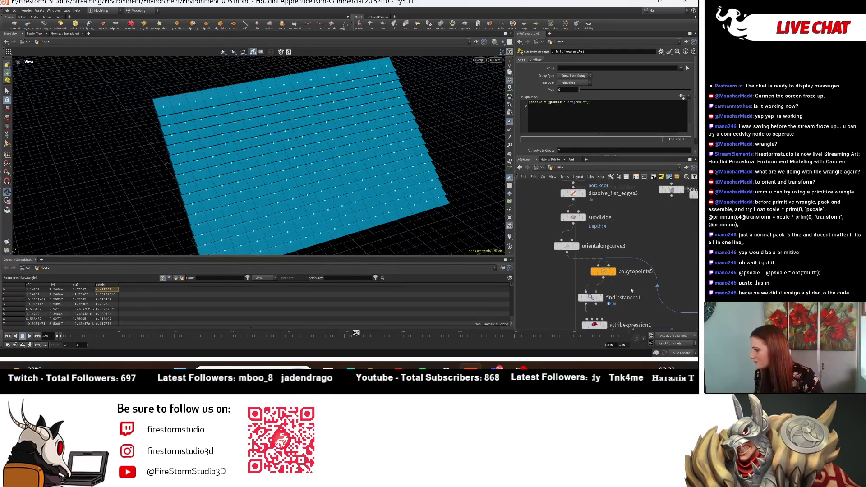
pyautogui.moveTo(559, 246); pyautogui.dragTo(526, 241)
pyautogui.moveTo(624, 285); pyautogui.dragTo(627, 266, button='middle')
pyautogui.moveTo(602, 312)
pyautogui.mouseDown()
pyautogui.moveTo(552, 242)
pyautogui.moveTo(552, 252)
pyautogui.mouseUp()
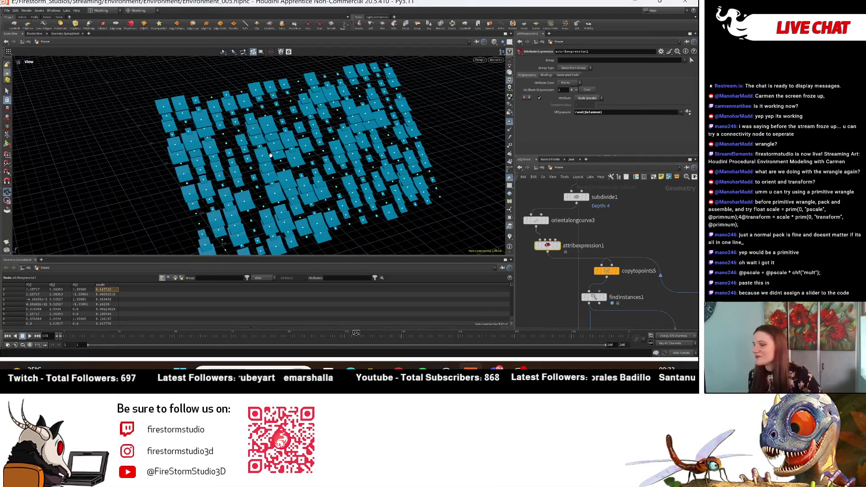
# - Check the randomly sized tiles, then paste a duplicate attribexpression2 after attribexpression1
pyautogui.moveTo(312, 212)
pyautogui.mouseDown()
pyautogui.moveTo(319, 220)
pyautogui.moveTo(101, 95)
pyautogui.moveTo(150, 182)
pyautogui.moveTo(302, 183)
pyautogui.mouseUp()
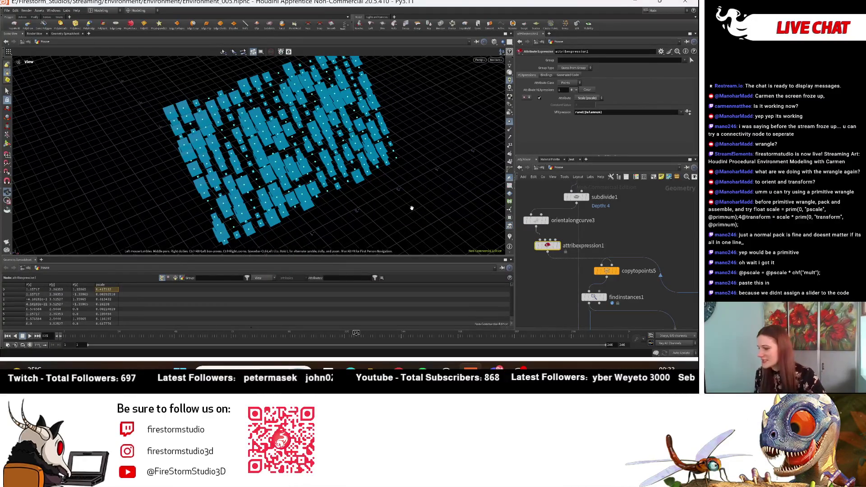
pyautogui.moveTo(401, 202); pyautogui.dragTo(494, 242)
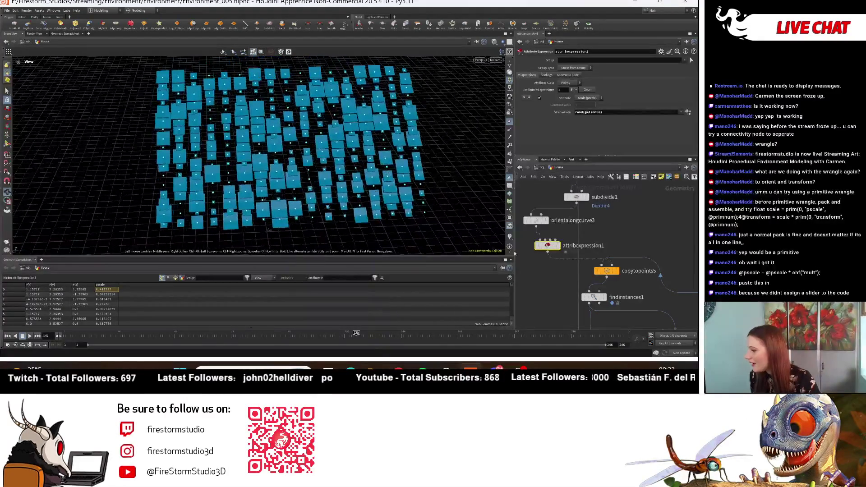
pyautogui.moveTo(547, 247); pyautogui.dragTo(590, 250, button='middle')
pyautogui.hotkey('ctrl', 'v')
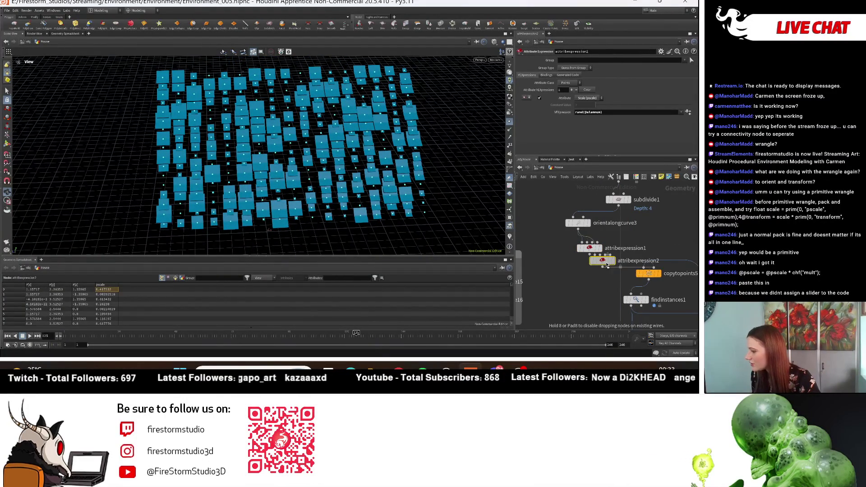
# - Place attribexpression2 on the wire below attribexpression1 and set its attribute to Color (Cd)
pyautogui.click(602, 276)
pyautogui.moveTo(601, 266); pyautogui.dragTo(584, 260)
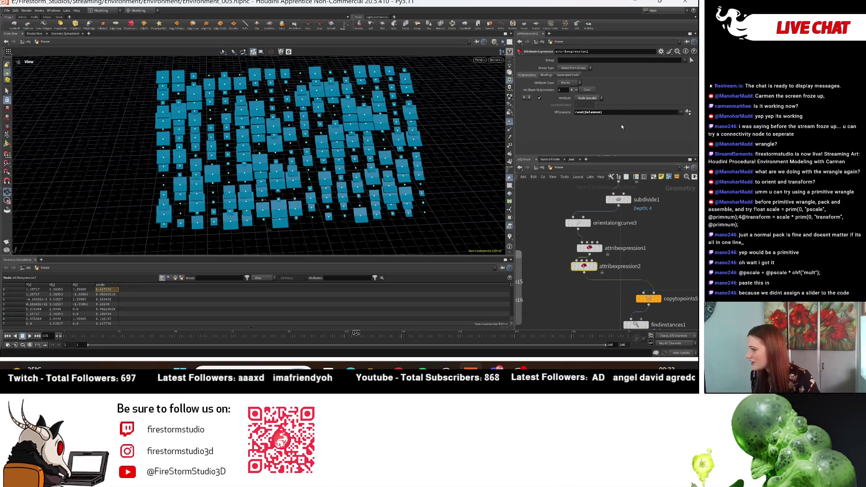
pyautogui.click(590, 98)
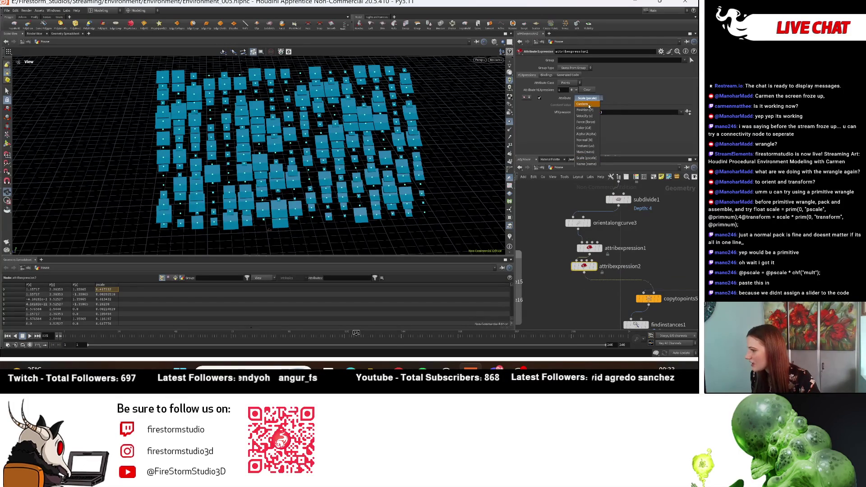
pyautogui.click(590, 130)
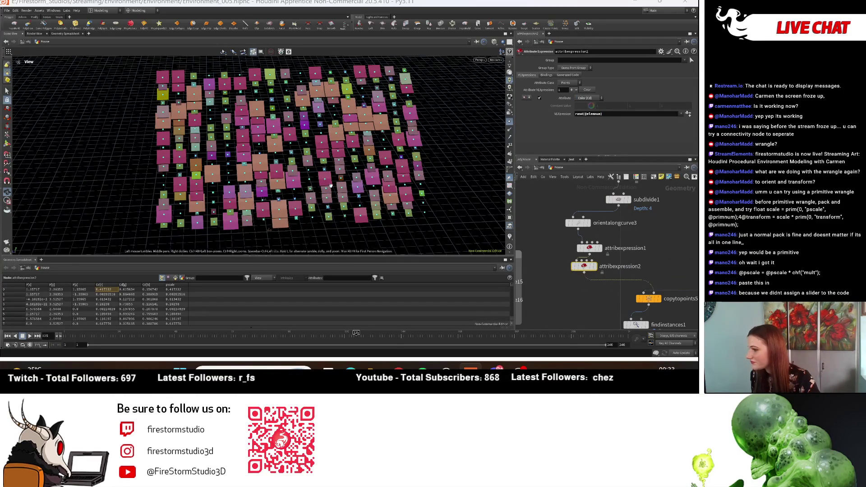
# - Orbit and zoom the viewport on the coloured tiles, then bring the wrangle nodes into view
pyautogui.moveTo(392, 203); pyautogui.dragTo(379, 197)
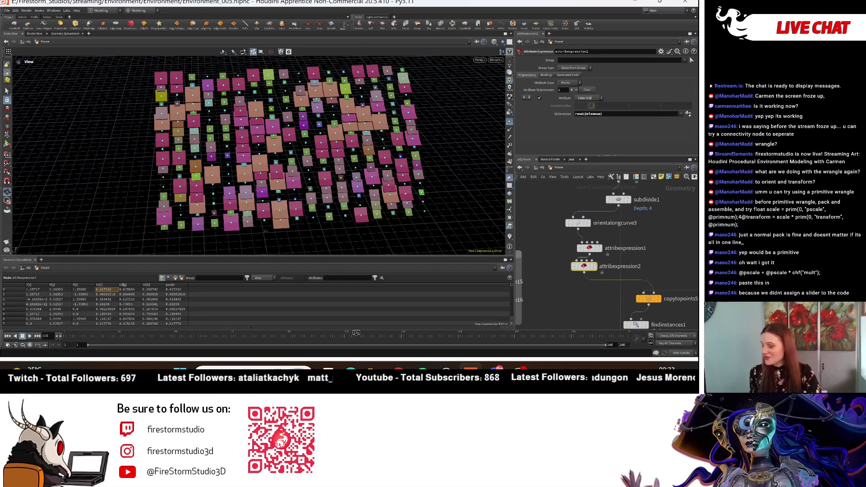
pyautogui.moveTo(266, 231)
pyautogui.mouseDown()
pyautogui.moveTo(342, 195)
pyautogui.moveTo(217, 101)
pyautogui.moveTo(340, 189)
pyautogui.moveTo(361, 194)
pyautogui.mouseUp()
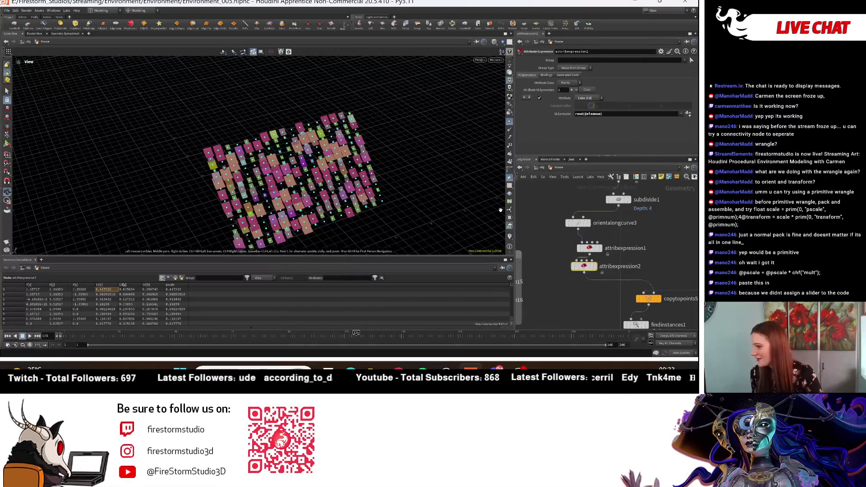
pyautogui.scroll(5, 331, 161)
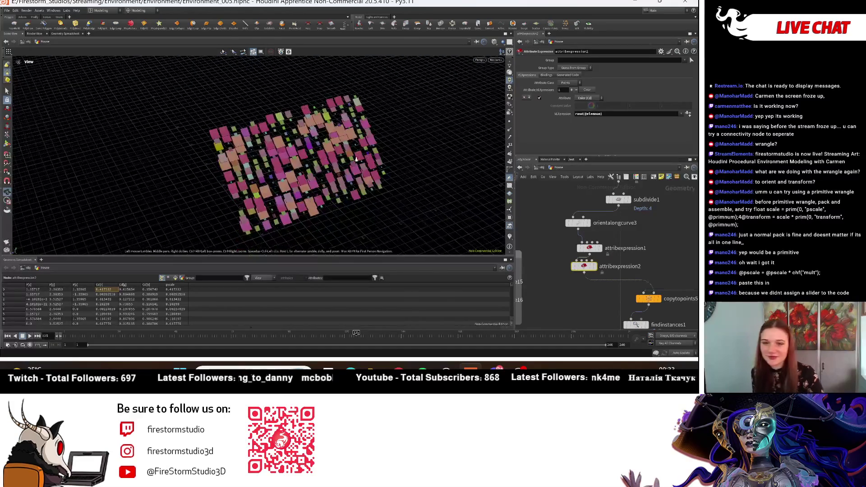
pyautogui.moveTo(330, 161)
pyautogui.mouseDown()
pyautogui.moveTo(327, 176)
pyautogui.moveTo(318, 136)
pyautogui.moveTo(314, 158)
pyautogui.moveTo(349, 202)
pyautogui.mouseUp()
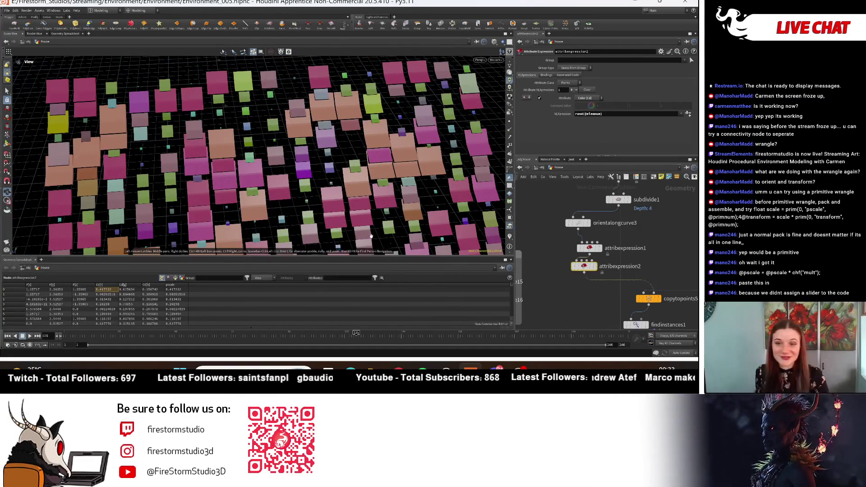
pyautogui.scroll(-2, 599, 241)
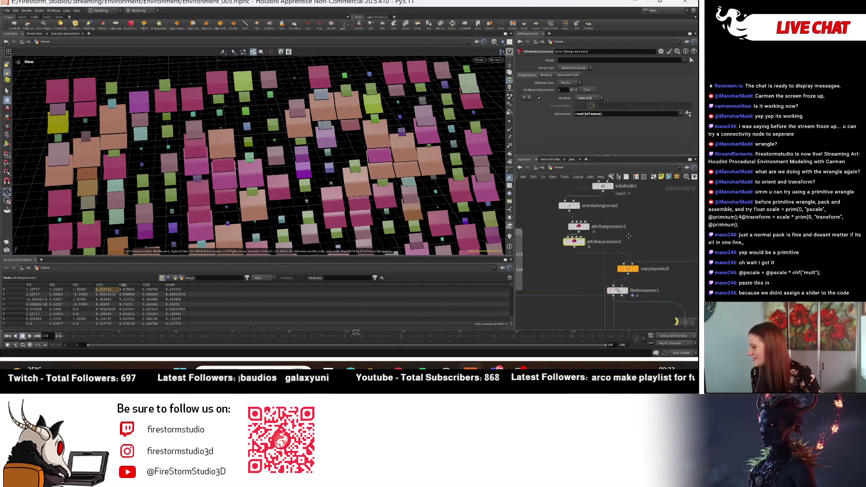
pyautogui.moveTo(599, 242); pyautogui.dragTo(676, 242, button='middle')
pyautogui.scroll(3, 640, 250)
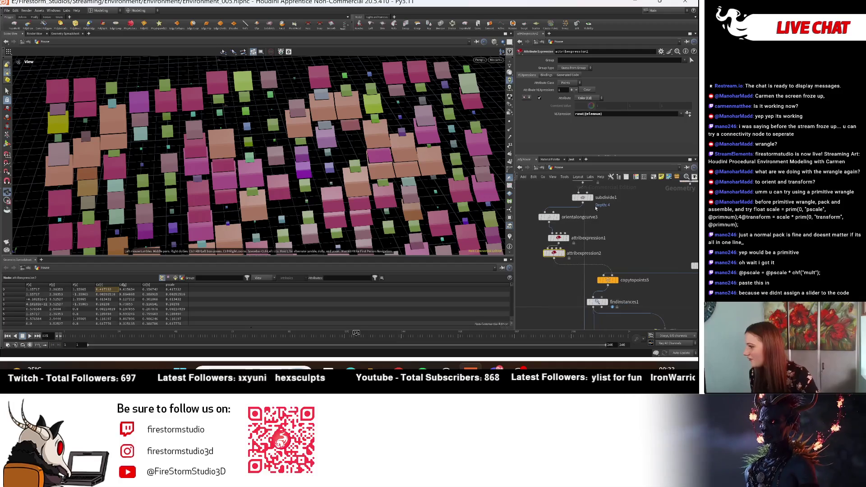
pyautogui.scroll(-3, 636, 281)
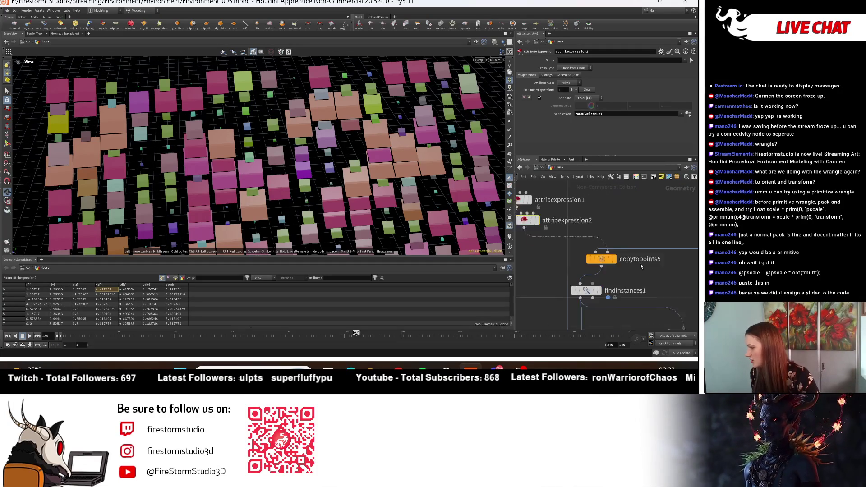
pyautogui.moveTo(600, 291); pyautogui.dragTo(610, 223, button='middle')
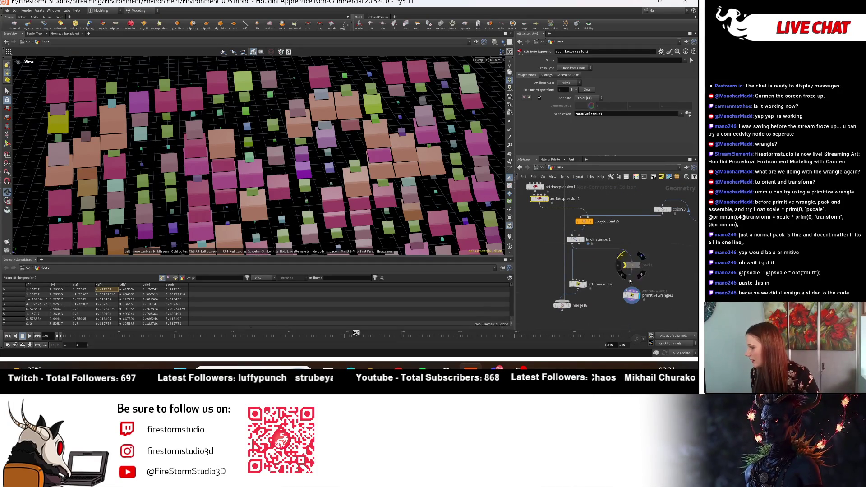
# - Inspect attribwrangle1's code and move primitivewrangle1 up toward the node chain
pyautogui.click(578, 284)
pyautogui.moveTo(631, 285)
pyautogui.mouseDown()
pyautogui.moveTo(632, 274)
pyautogui.moveTo(564, 200)
pyautogui.moveTo(542, 212)
pyautogui.mouseUp()
pyautogui.moveTo(378, 176); pyautogui.dragTo(378, 133, button='middle')
pyautogui.scroll(3, 568, 240)
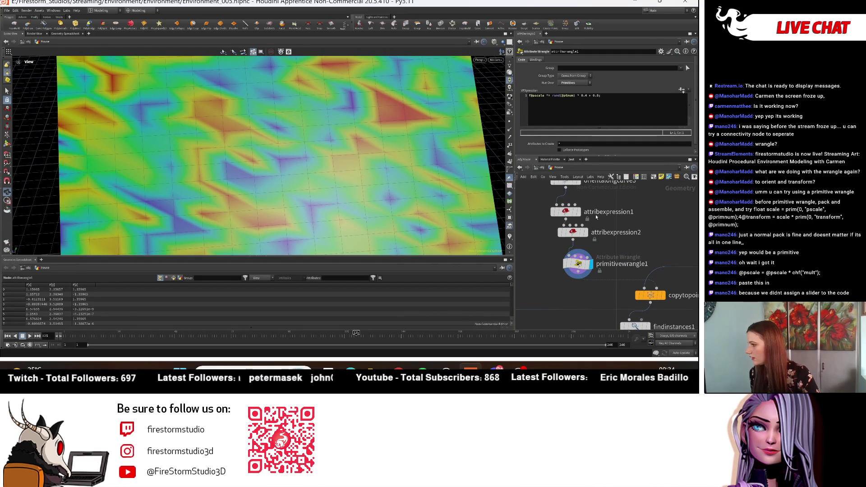
pyautogui.scroll(-5, 360, 204)
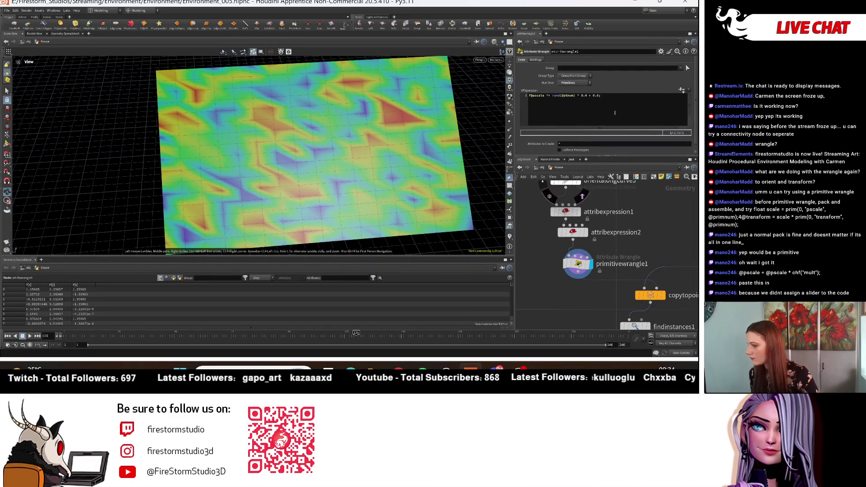
# - Wire primitivewrangle1 into the chain, clear the selection, and select attribexpression1
pyautogui.click(578, 276)
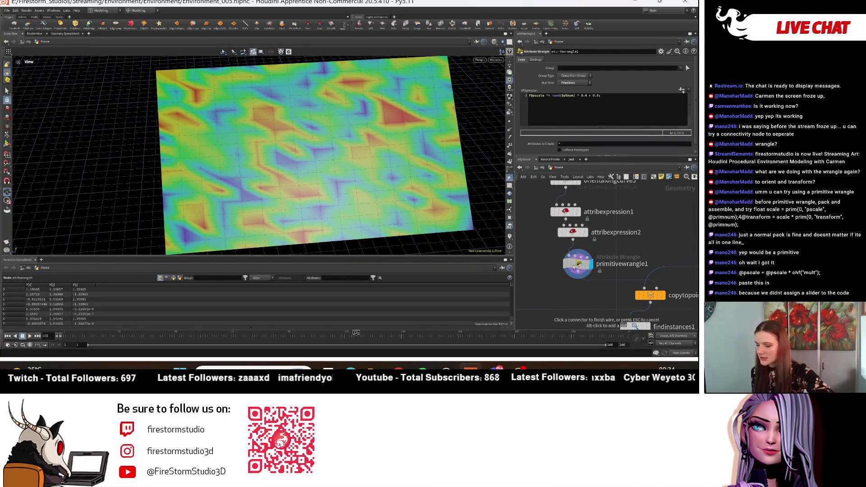
pyautogui.click(577, 266)
pyautogui.click(581, 267)
pyautogui.moveTo(575, 283); pyautogui.dragTo(581, 303, button='middle')
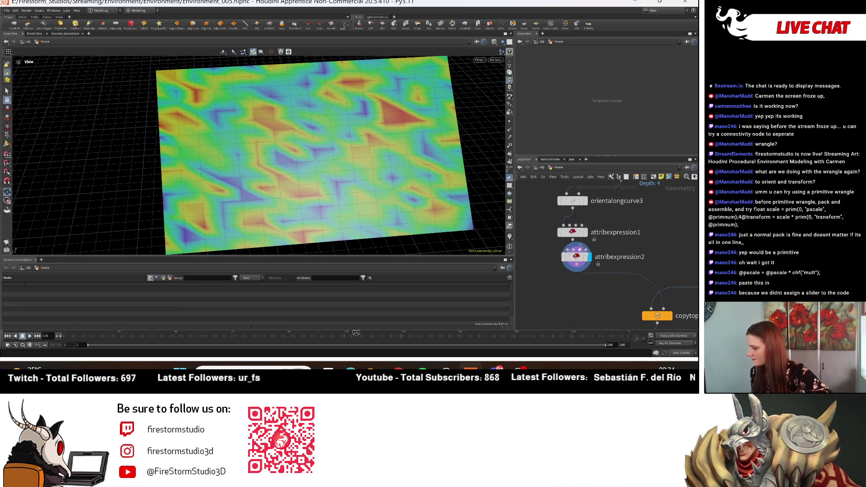
pyautogui.click(572, 233)
# - Bypass attribexpression1, move attribexpression2 lower, and display the copied tiles from copytopoints5
pyautogui.moveTo(570, 229)
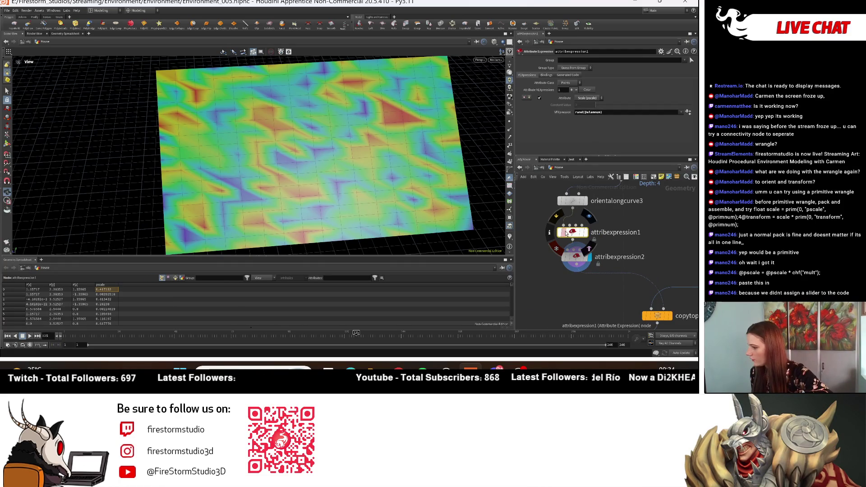
pyautogui.click(559, 217)
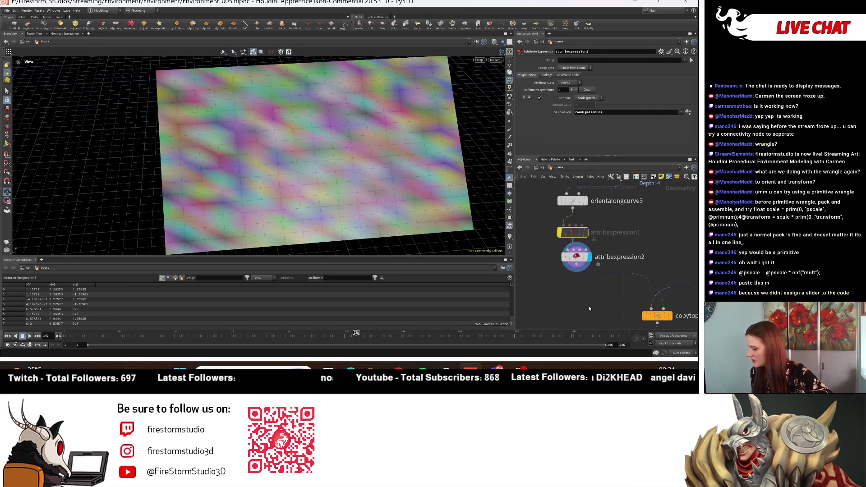
pyautogui.moveTo(588, 306); pyautogui.dragTo(594, 262, button='middle')
pyautogui.scroll(-2, 584, 299)
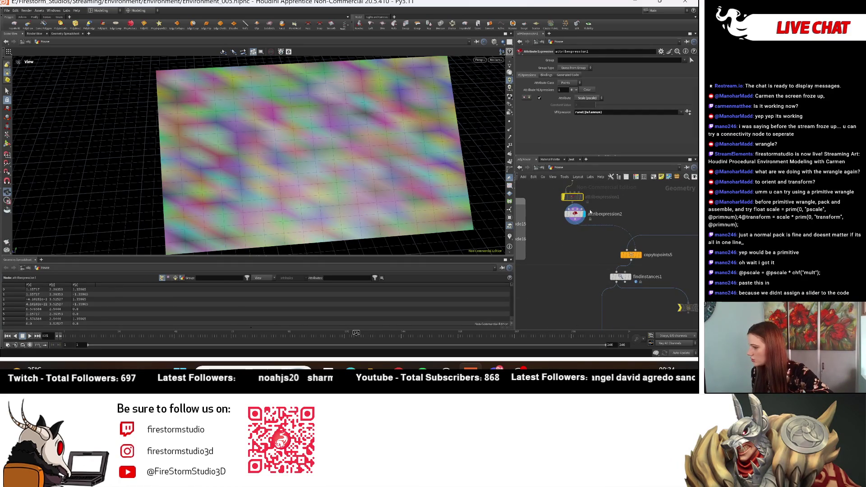
pyautogui.moveTo(592, 209); pyautogui.dragTo(584, 232)
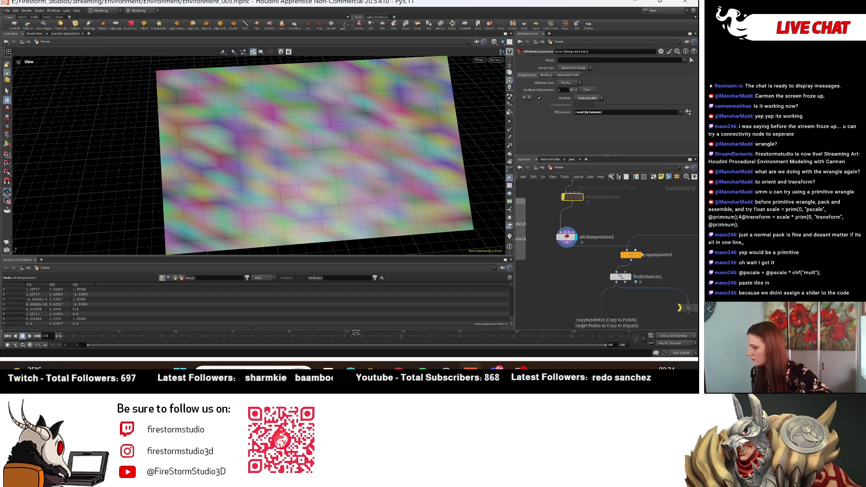
pyautogui.click(641, 255)
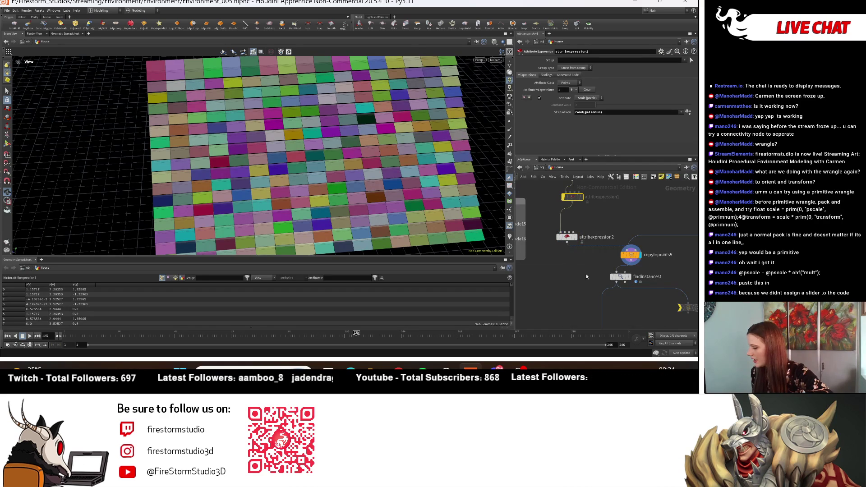
pyautogui.scroll(2, 554, 309)
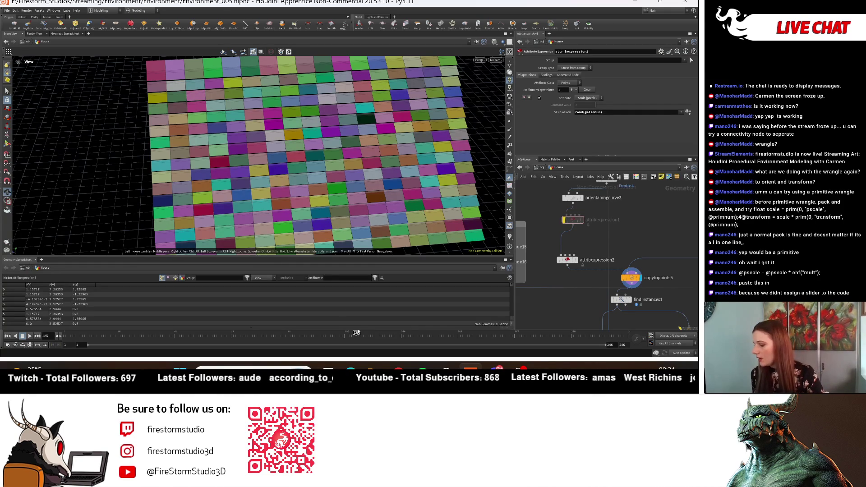
# - Return to the earlier pscale houdini results and select the min/max scale code lines
pyautogui.moveTo(398, 370)
pyautogui.click(456, 316)
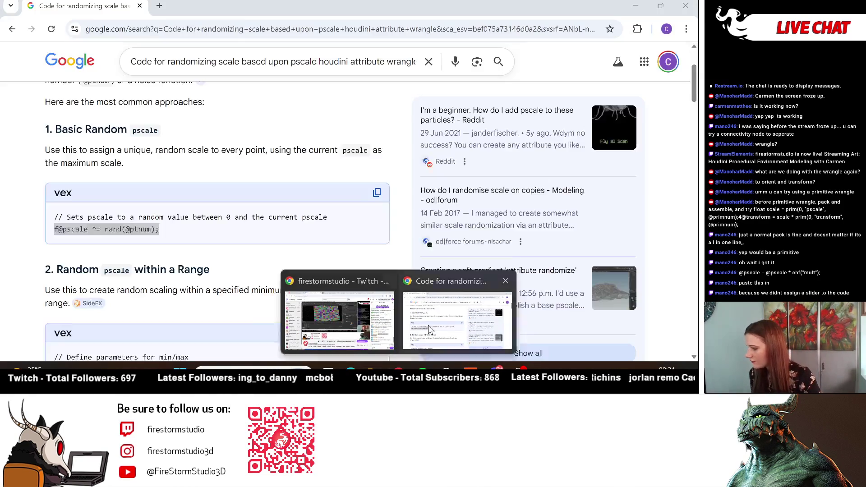
pyautogui.scroll(-2, 151, 215)
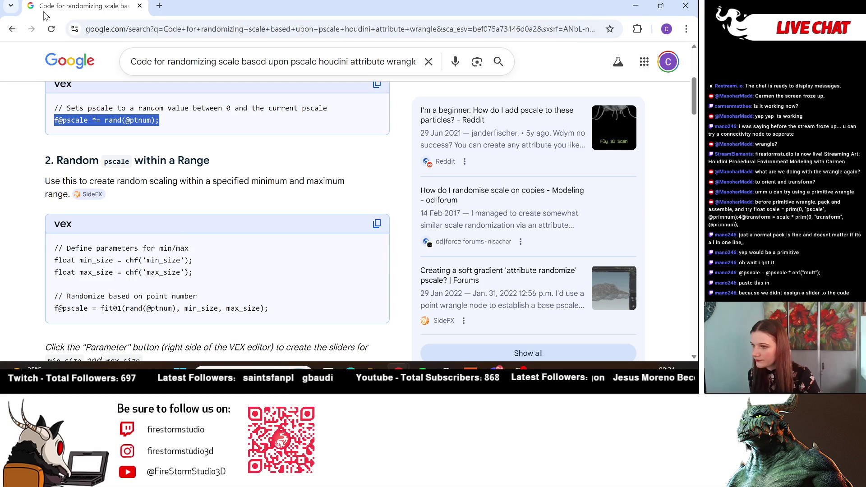
pyautogui.click(11, 31)
pyautogui.scroll(1, 293, 183)
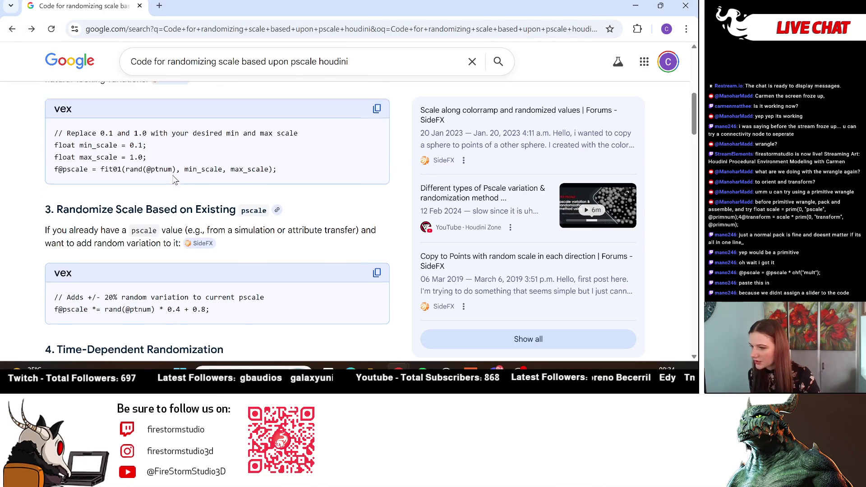
pyautogui.moveTo(276, 208); pyautogui.dragTo(39, 192)
pyautogui.hotkey('ctrl', 'c')
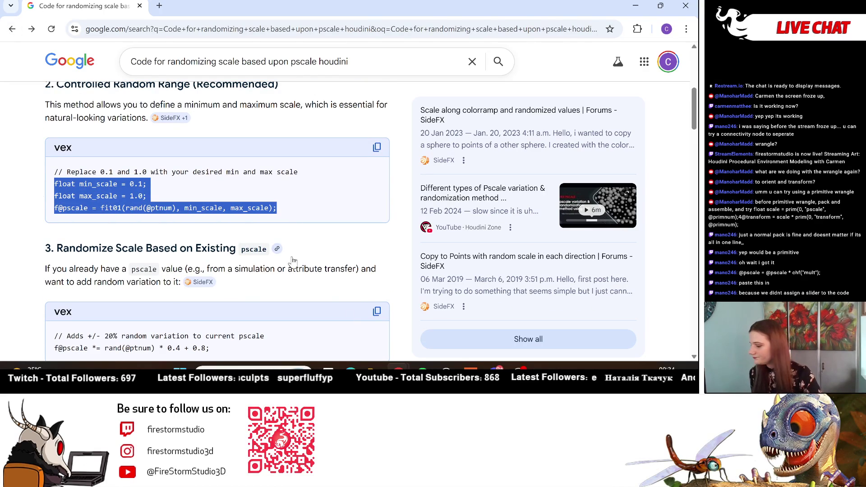
pyautogui.click(472, 366)
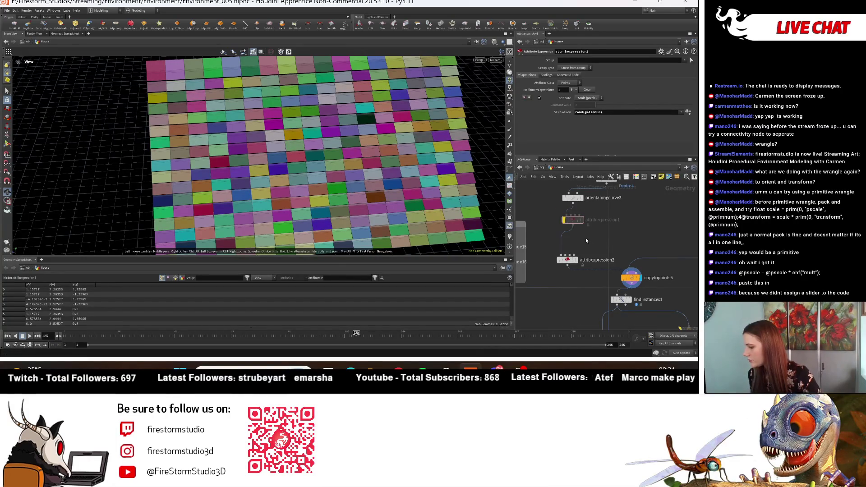
# - Add an Attribute Wrangle between the two attribute expressions and paste the min/max pscale code
pyautogui.press('Tab')
pyautogui.moveTo(596, 209)
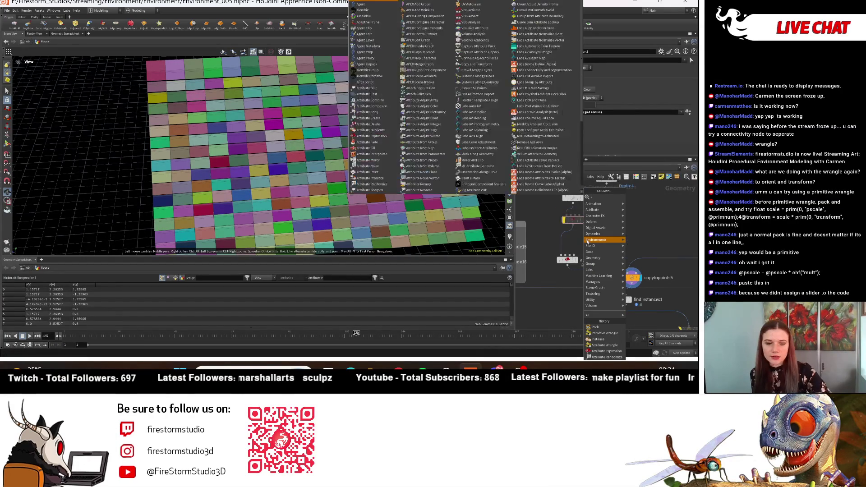
pyautogui.write('wrangle')
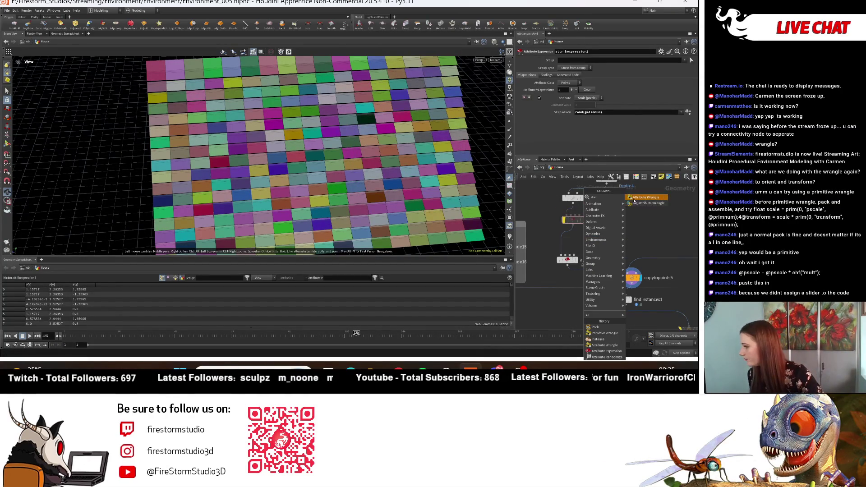
pyautogui.press('Return')
pyautogui.click(569, 245)
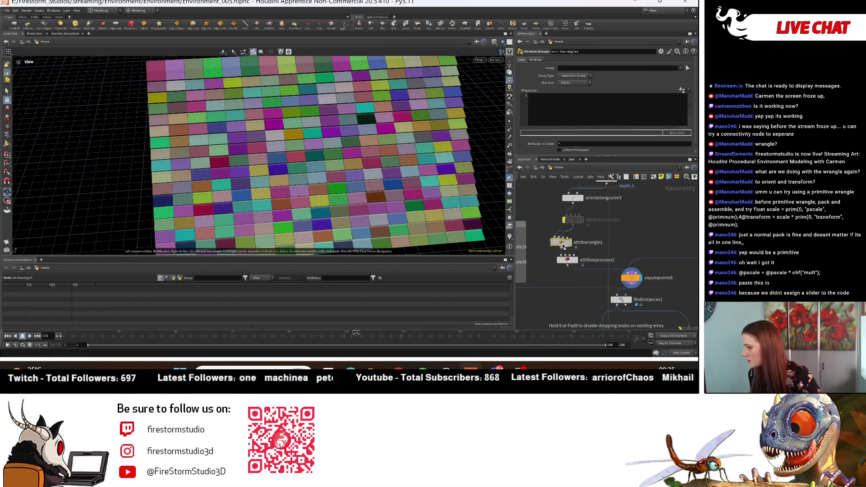
pyautogui.click(652, 94)
pyautogui.hotkey('ctrl', 'v')
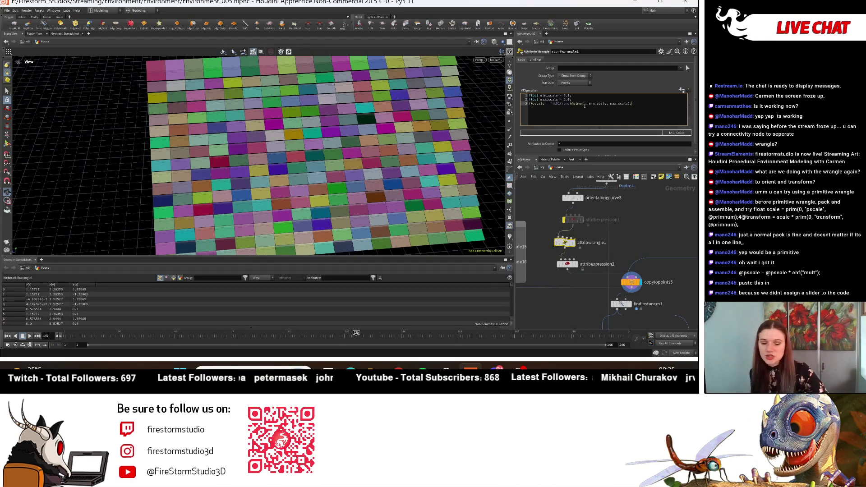
# - Change min_scale to 0.8 in the wrangle code and tidy the stray blank lines
pyautogui.moveTo(370, 153)
pyautogui.mouseDown()
pyautogui.moveTo(391, 161)
pyautogui.moveTo(21, 157)
pyautogui.moveTo(86, 88)
pyautogui.mouseUp()
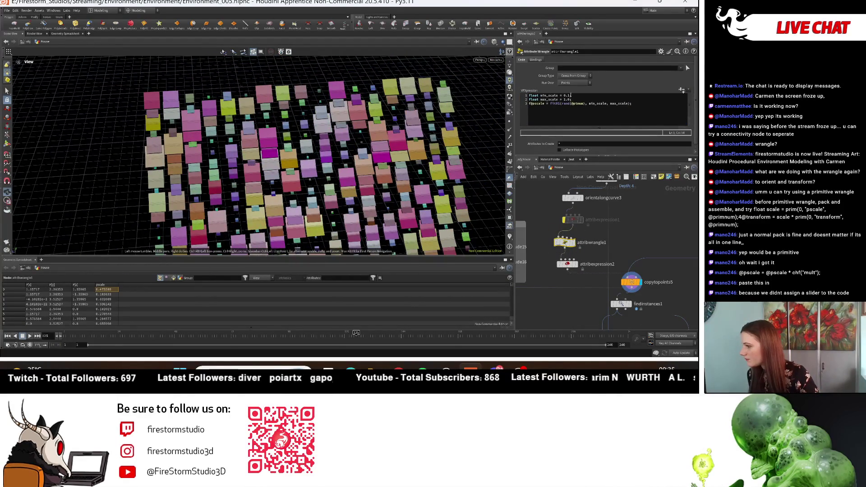
pyautogui.click(571, 96)
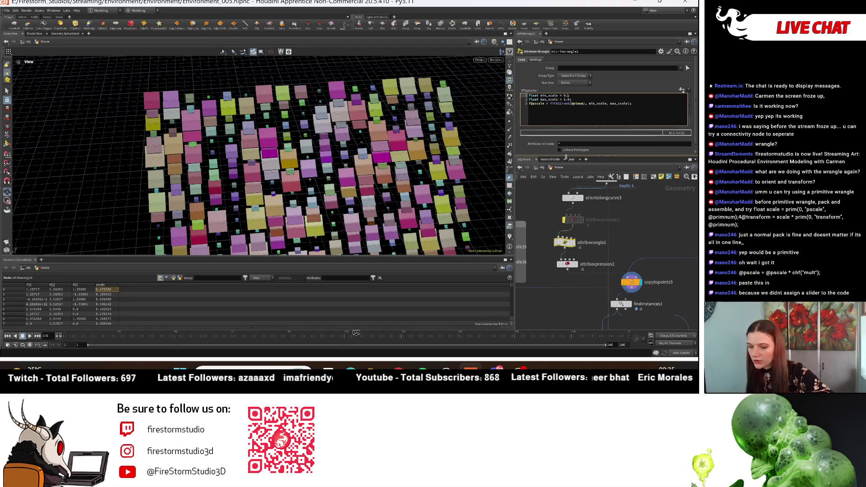
pyautogui.write('8')
pyautogui.press('Return')
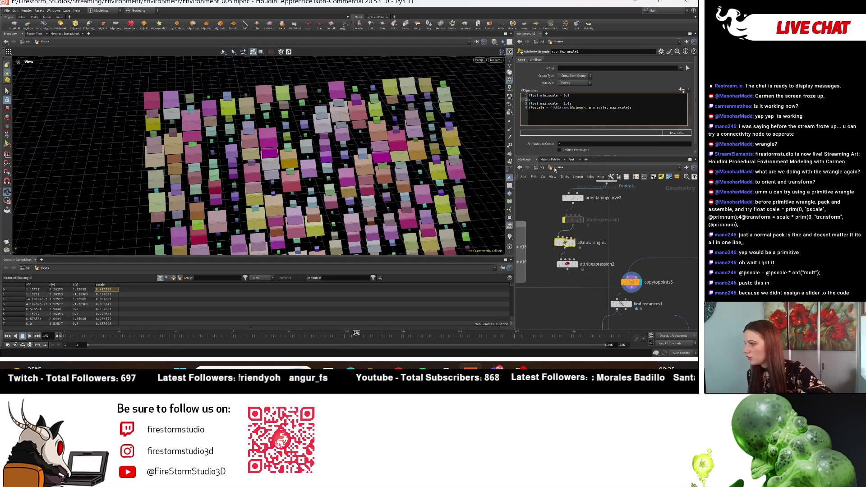
pyautogui.press('BackSpace')
pyautogui.write(';')
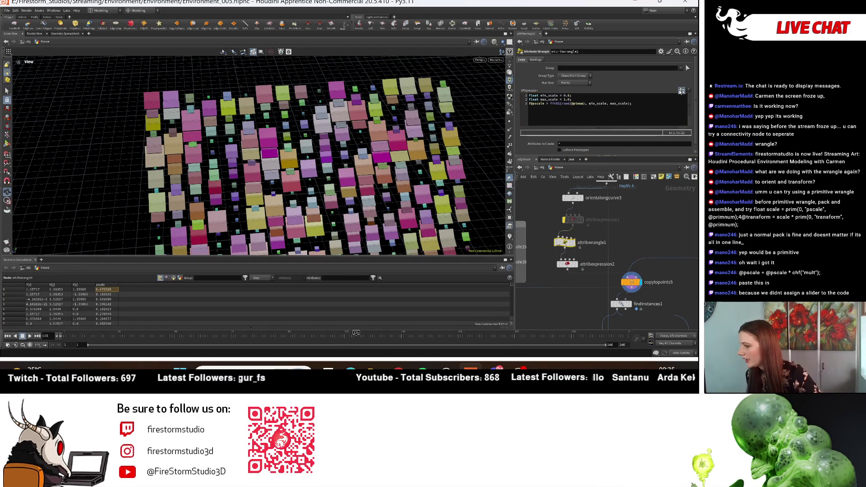
pyautogui.moveTo(343, 135); pyautogui.dragTo(375, 109)
pyautogui.click(592, 122)
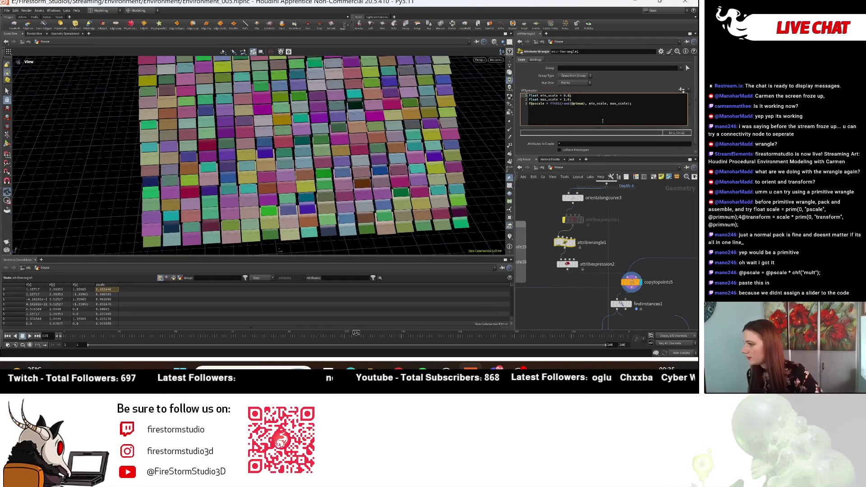
pyautogui.press('Return')
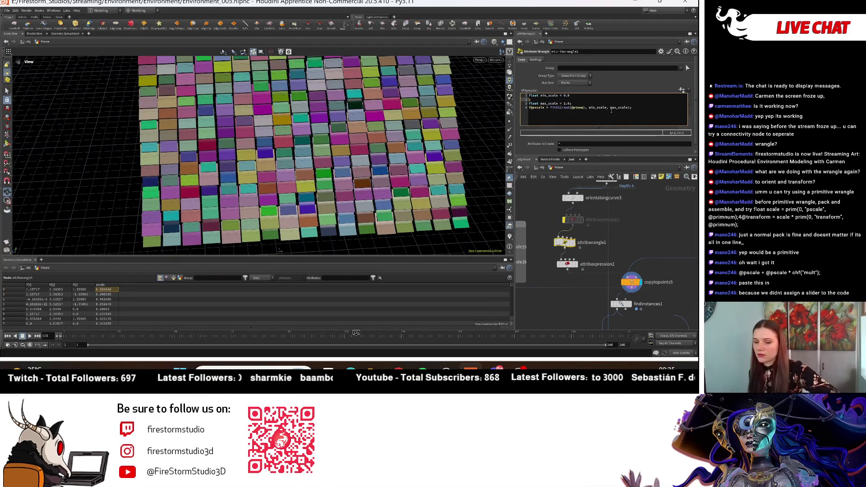
pyautogui.press('BackSpace')
# - Undo adding the attribute wrangle
pyautogui.moveTo(691, 326)
pyautogui.mouseDown(button='middle')
pyautogui.moveTo(647, 259)
pyautogui.moveTo(658, 325)
pyautogui.mouseUp(button='middle')
pyautogui.scroll(-3, 647, 259)
pyautogui.moveTo(597, 244); pyautogui.dragTo(612, 271, button='middle')
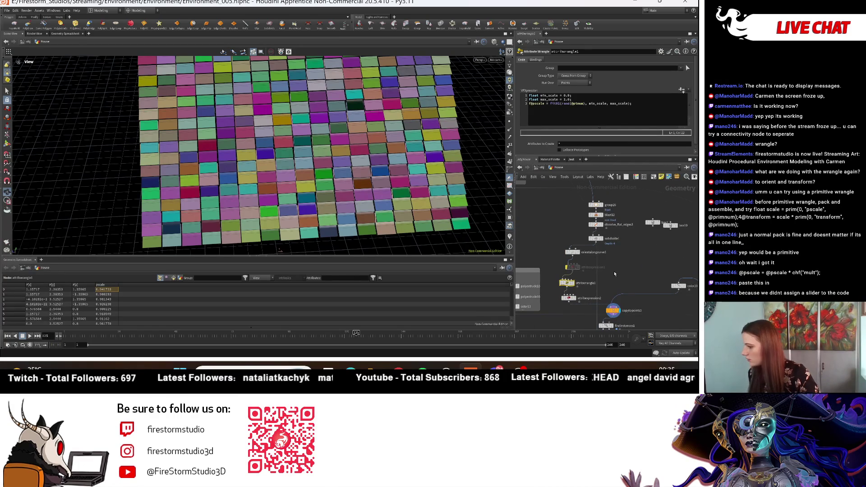
pyautogui.hotkey('ctrl', 'z')
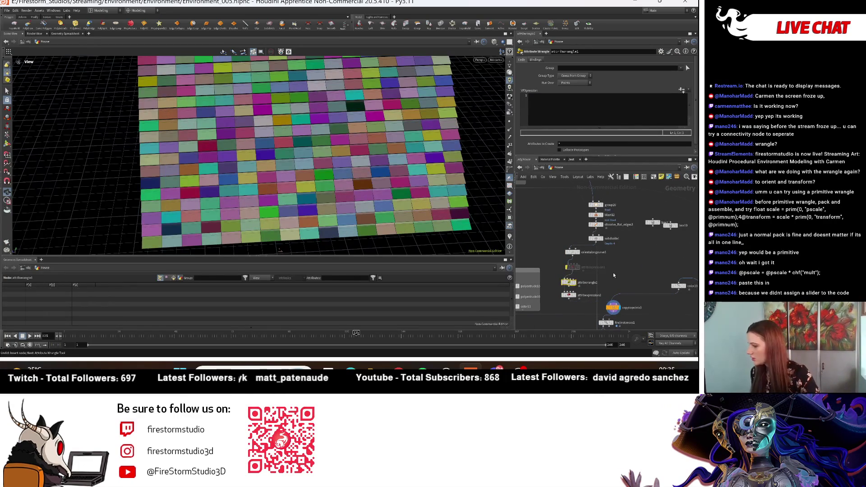
# - Undo back to restore the expression nodes, then duplicate primitivewrangle1 off to the side
pyautogui.hotkey('ctrl', 'z')
pyautogui.hotkey('ctrl', 'z')
pyautogui.hotkey('ctrl', 'z')
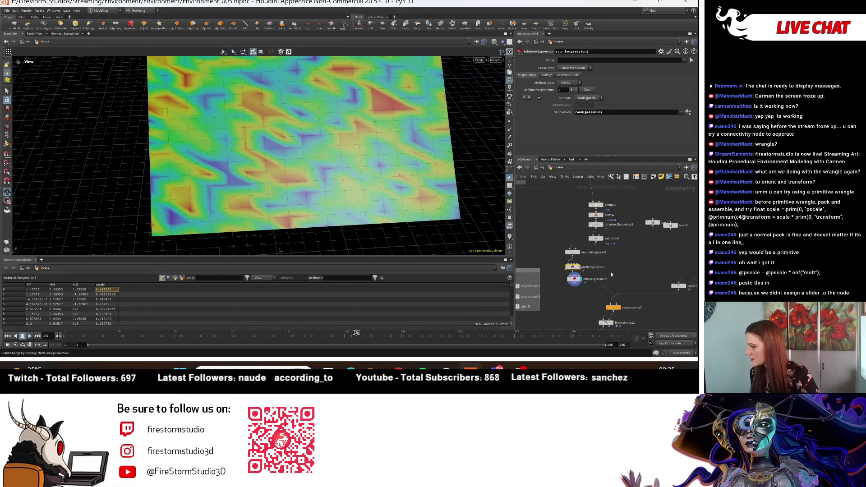
pyautogui.hotkey('ctrl', 'z')
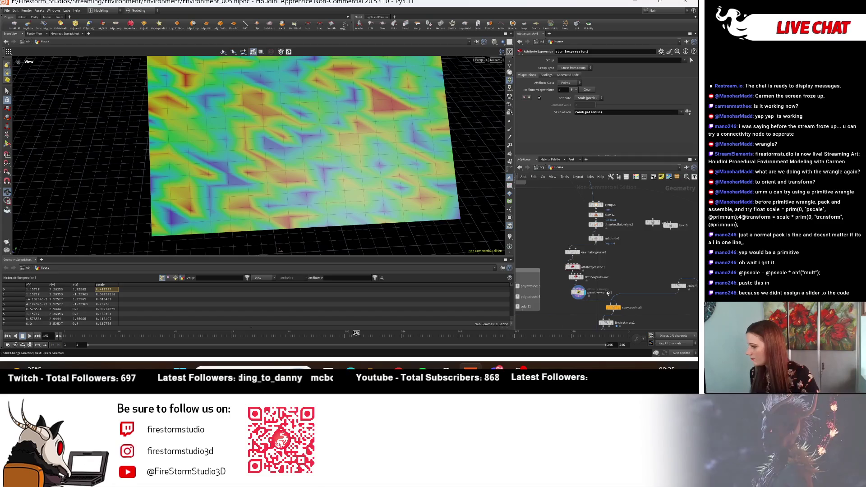
pyautogui.scroll(3, 579, 296)
pyautogui.click(567, 291)
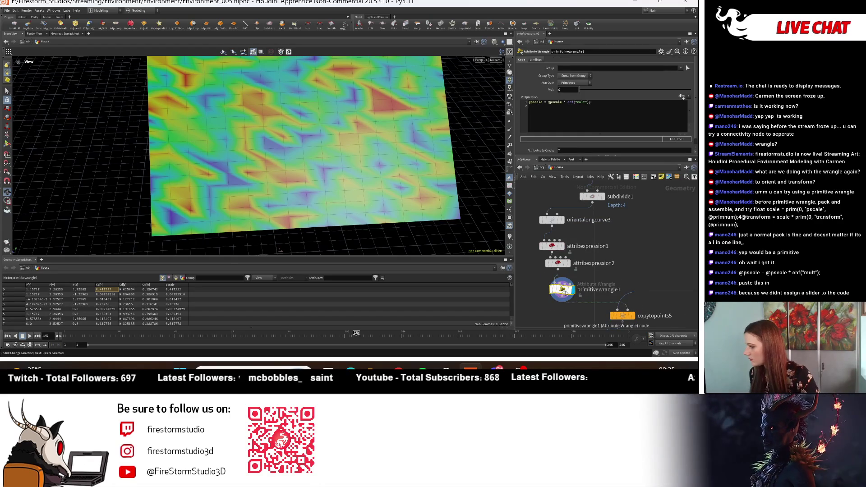
pyautogui.keyDown('alt'); pyautogui.moveTo(568, 291); pyautogui.dragTo(648, 252); pyautogui.keyUp('alt')
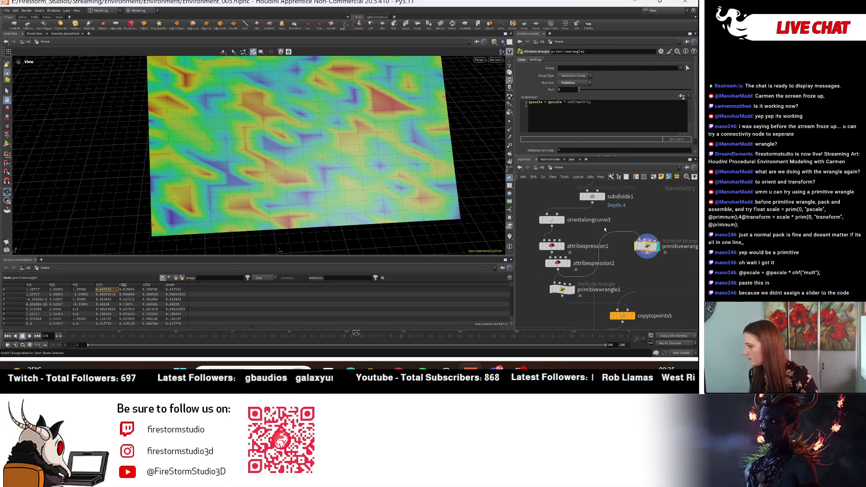
pyautogui.click(593, 103)
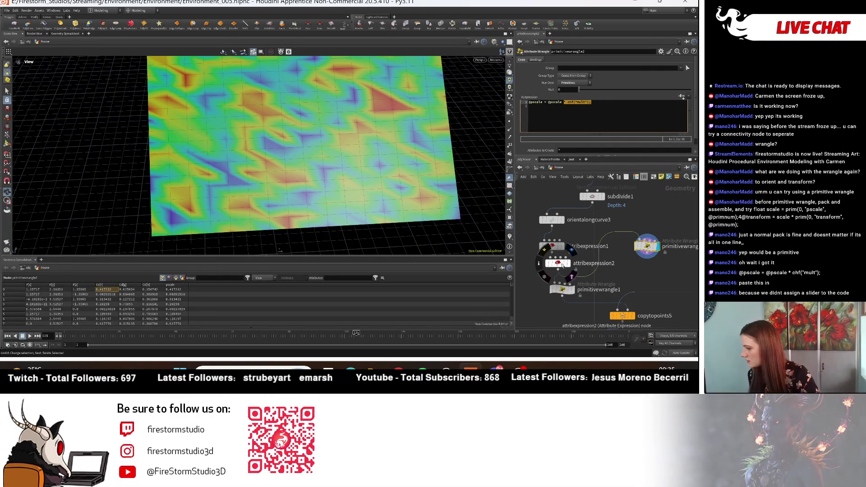
# - Inspect attribexpression2 and both primitive wrangles, then delete primitivewrangle1
pyautogui.click(556, 262)
pyautogui.click(563, 290)
pyautogui.click(601, 107)
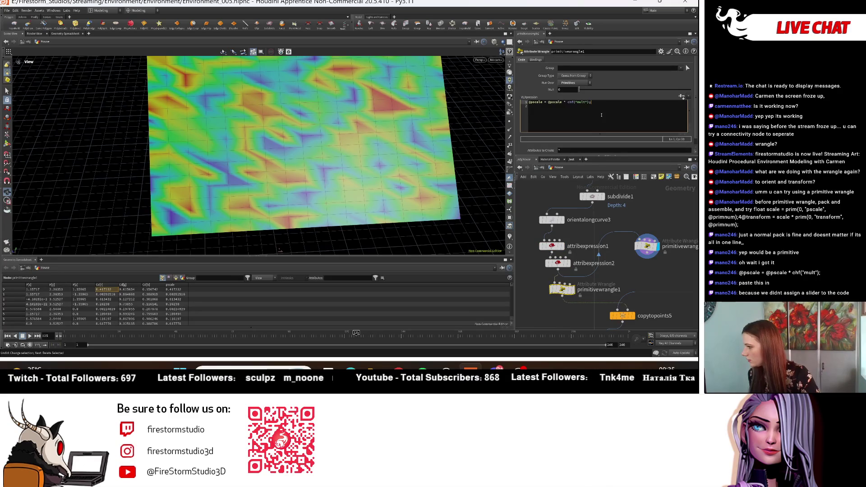
pyautogui.moveTo(572, 292)
pyautogui.click(647, 247)
pyautogui.click(569, 289)
pyautogui.press('Delete')
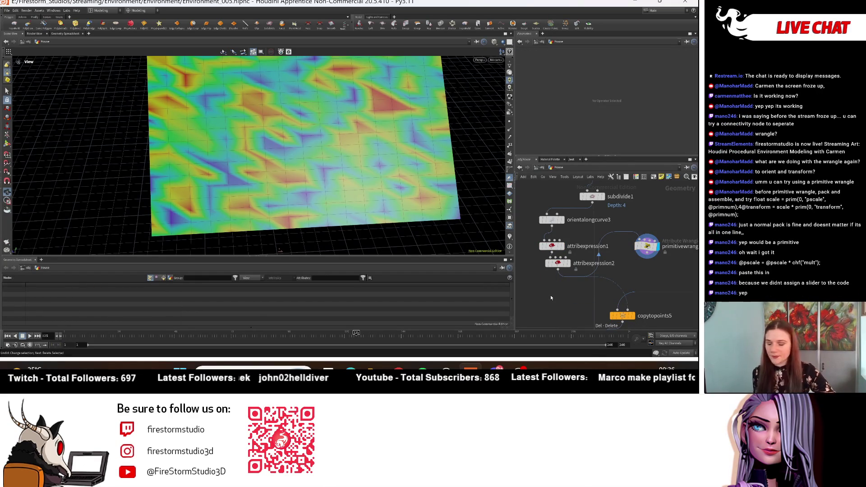
# - Search 'attr w' to add an Attribute Wrangle and drop it on the wire above copytopoints5
pyautogui.press('Tab')
pyautogui.moveTo(550, 295)
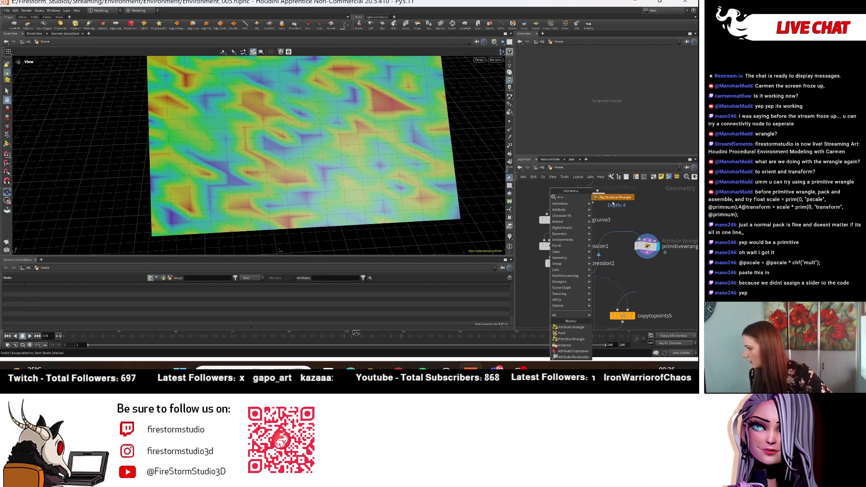
pyautogui.press('BackSpace')
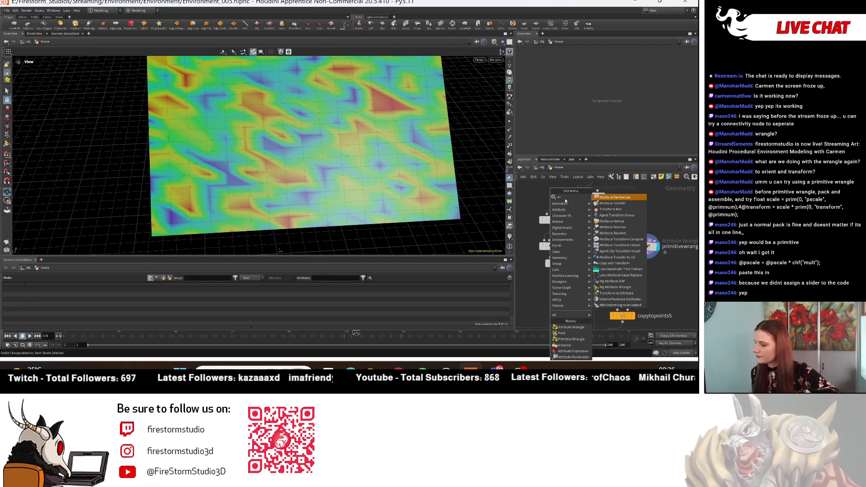
pyautogui.write('tt')
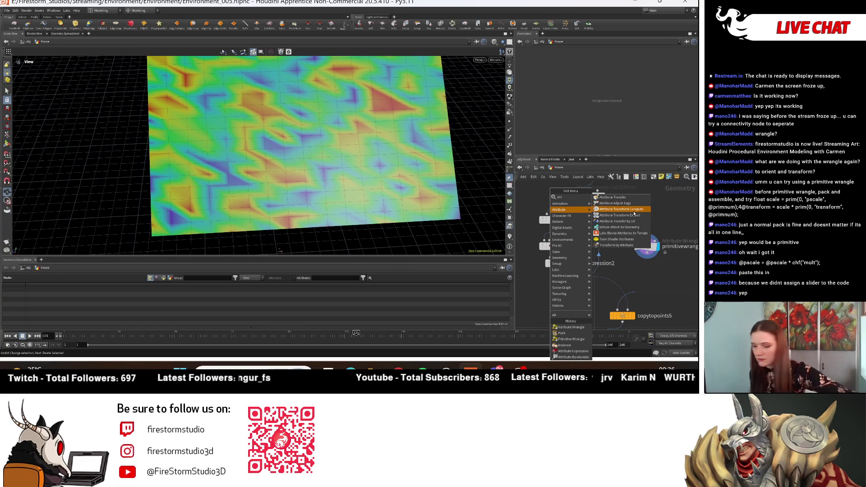
pyautogui.press('BackSpace')
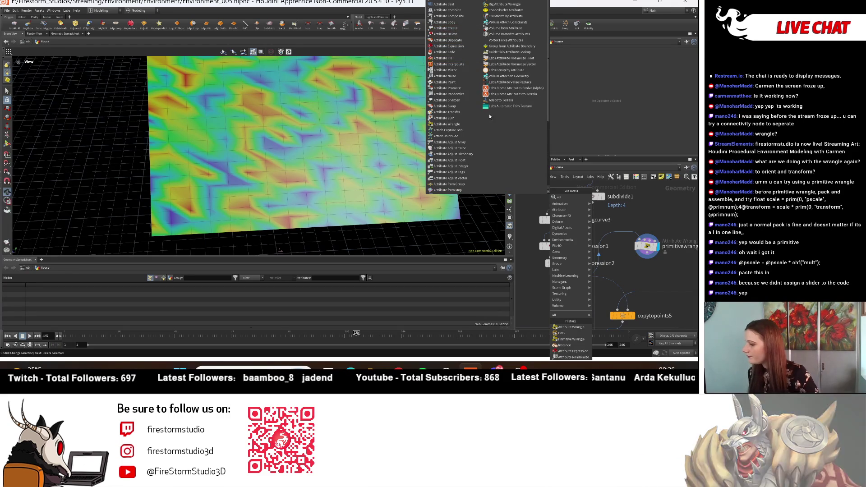
pyautogui.write('attr w')
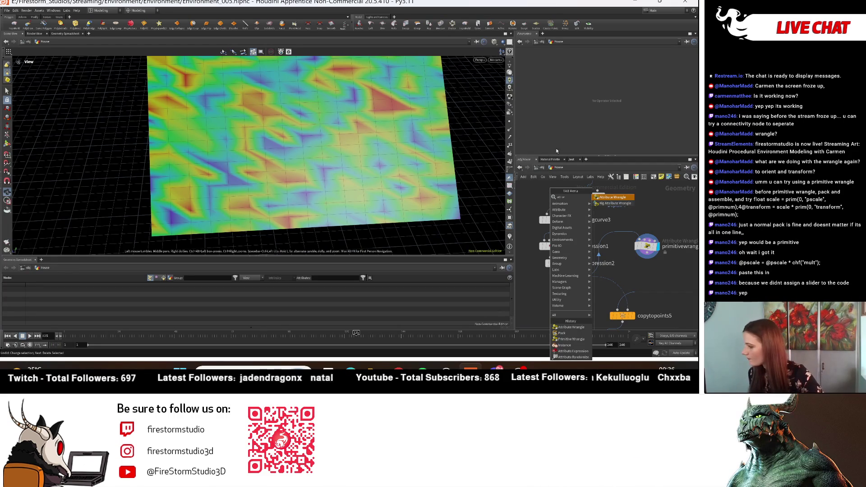
pyautogui.click(606, 197)
pyautogui.click(557, 295)
pyautogui.moveTo(557, 294)
pyautogui.mouseDown()
pyautogui.moveTo(631, 294)
pyautogui.moveTo(561, 308)
pyautogui.mouseUp()
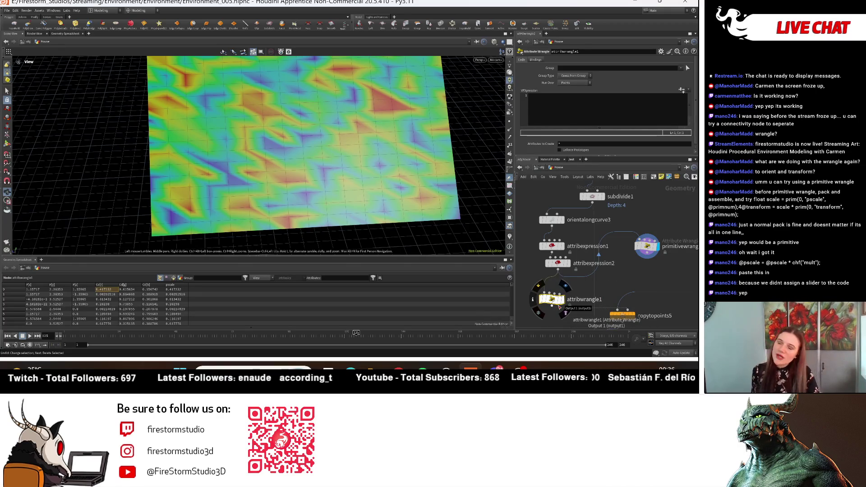
pyautogui.scroll(3, 571, 304)
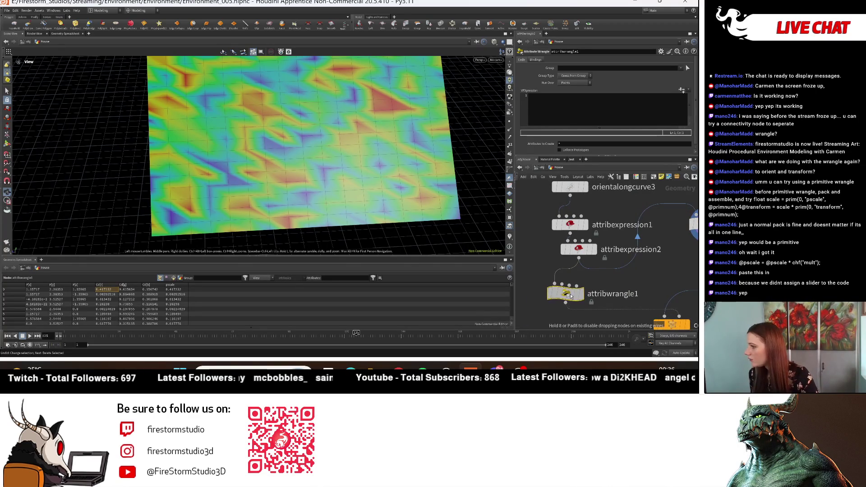
pyautogui.scroll(-1, 592, 303)
# - Paste the copied min/max pscale snippet from Chrome into attribwrangle1's VEXpression field
pyautogui.moveTo(399, 369)
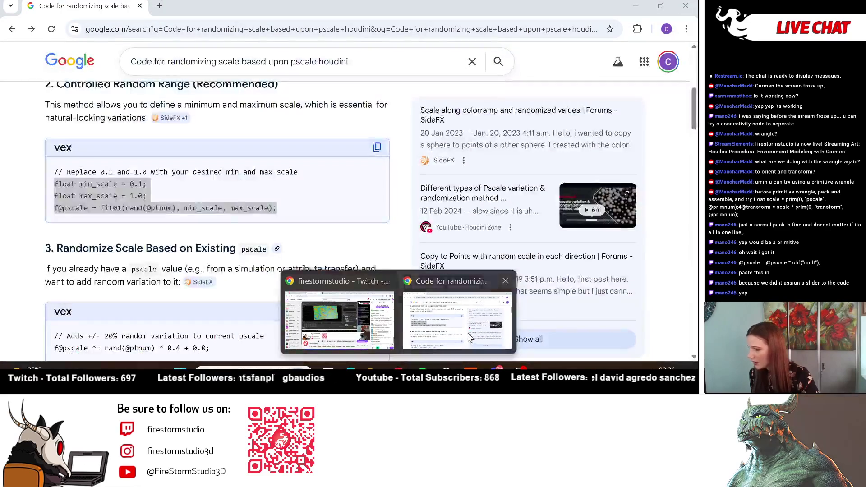
pyautogui.click(458, 316)
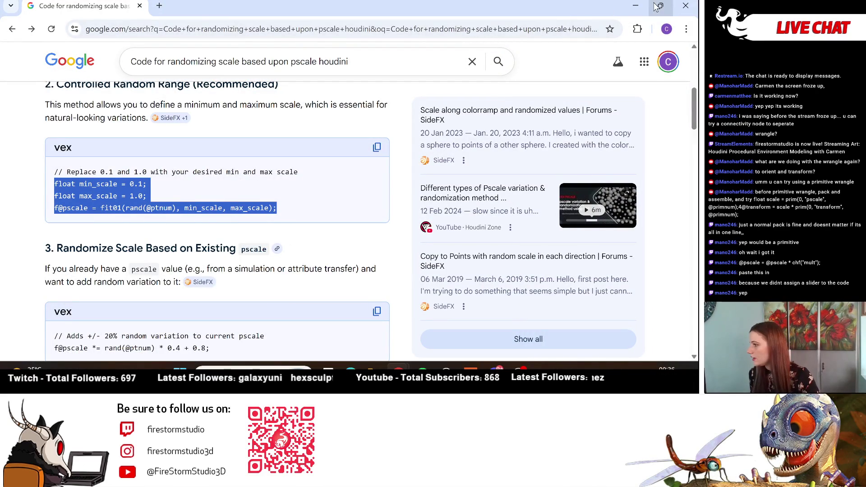
pyautogui.click(636, 6)
pyautogui.click(560, 110)
pyautogui.write('float min_scale = 0.1; float max_scale = 1.0; f@pscale = fit01(rand(@ptnum), min_scale, max_scale);')
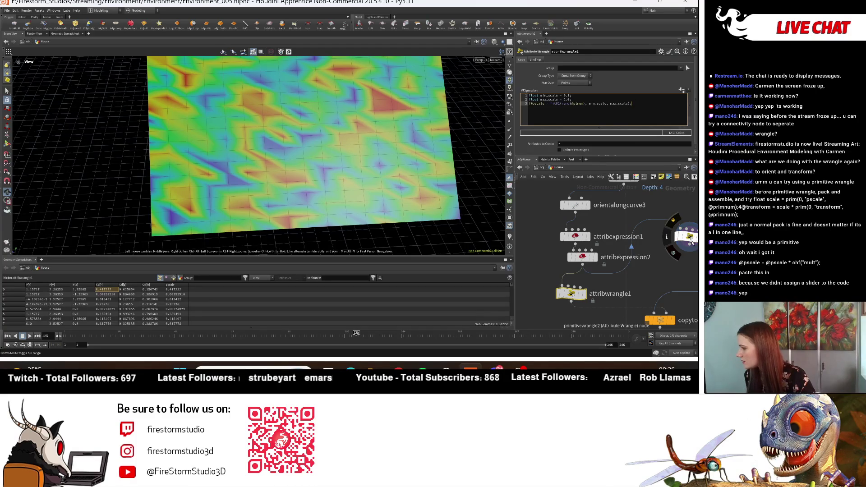
# - Set primitivewrangle2's Mult slider to 0.171 while inspecting its code
pyautogui.click(690, 234)
pyautogui.click(590, 103)
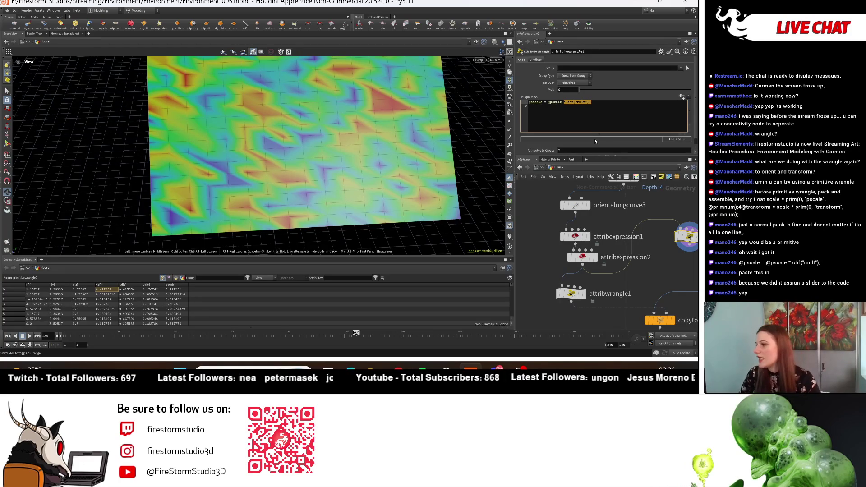
pyautogui.moveTo(580, 89); pyautogui.dragTo(600, 94)
pyautogui.click(593, 102)
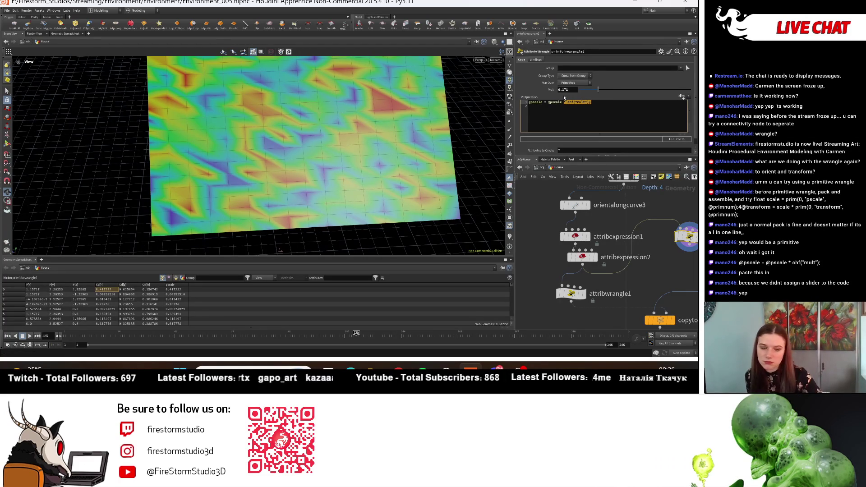
# - Append * chf("mult"); to attribwrangle1's pscale code and create the Mult spare parameter
pyautogui.click(573, 296)
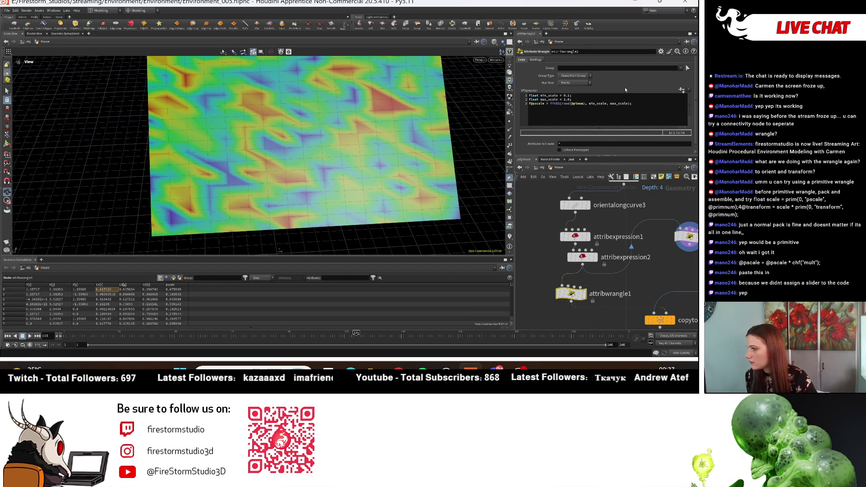
pyautogui.click(631, 104)
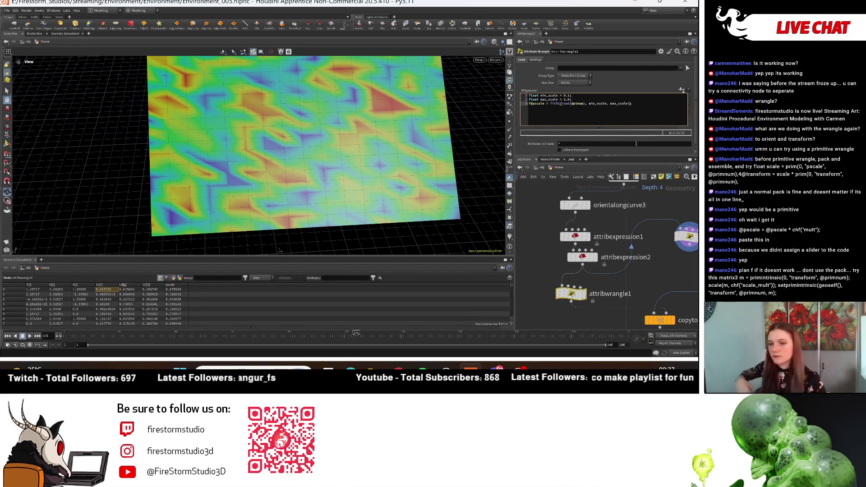
pyautogui.press('BackSpace')
pyautogui.press('Return')
pyautogui.write('* chf("mult")')
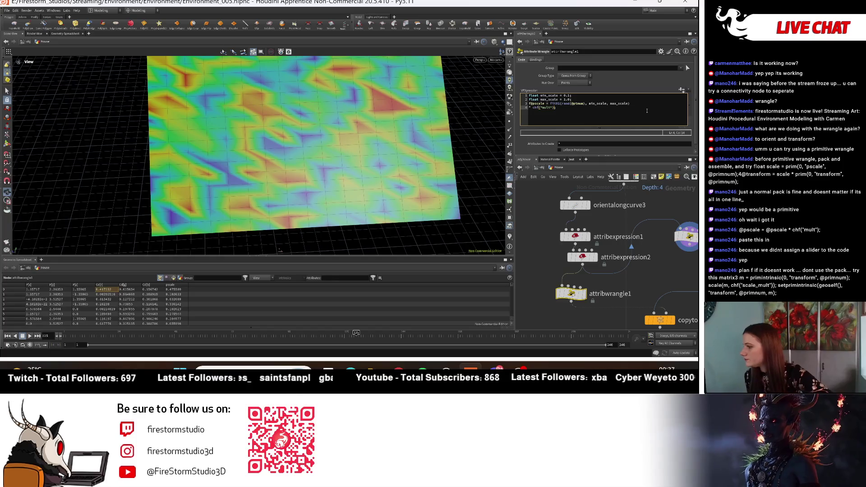
pyautogui.write(';')
pyautogui.click(682, 91)
# - Raise Mult to 1, display copytopoints5, and recook the wrangle
pyautogui.moveTo(586, 88); pyautogui.dragTo(583, 89)
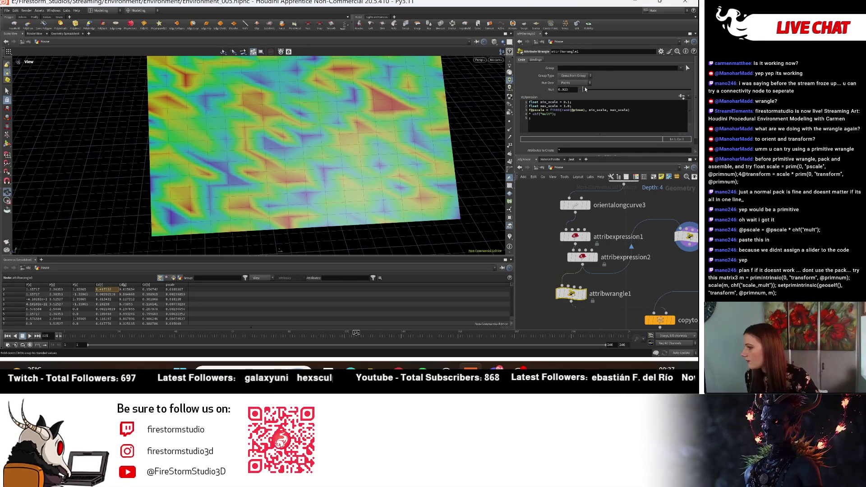
pyautogui.click(671, 321)
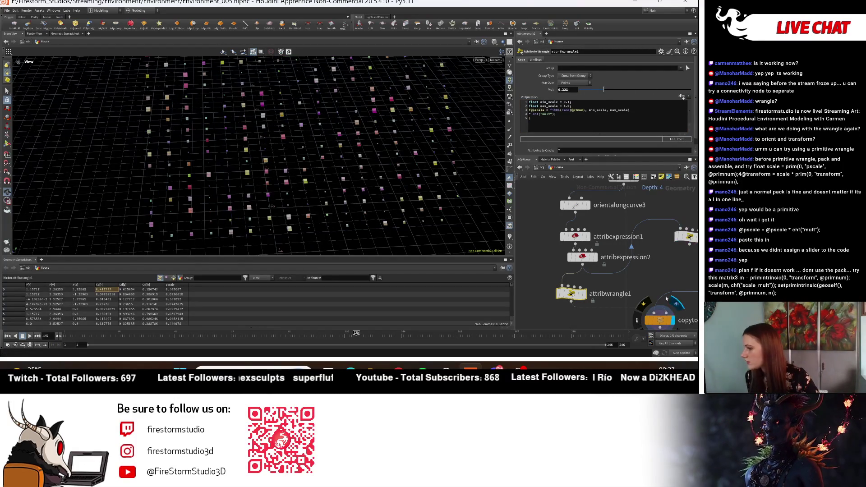
pyautogui.moveTo(601, 91); pyautogui.dragTo(631, 92)
pyautogui.moveTo(663, 89); pyautogui.dragTo(693, 90)
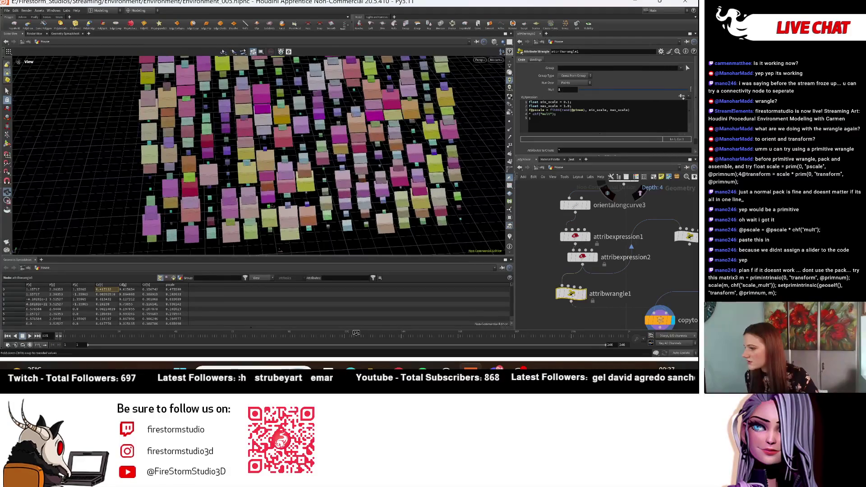
pyautogui.click(534, 114)
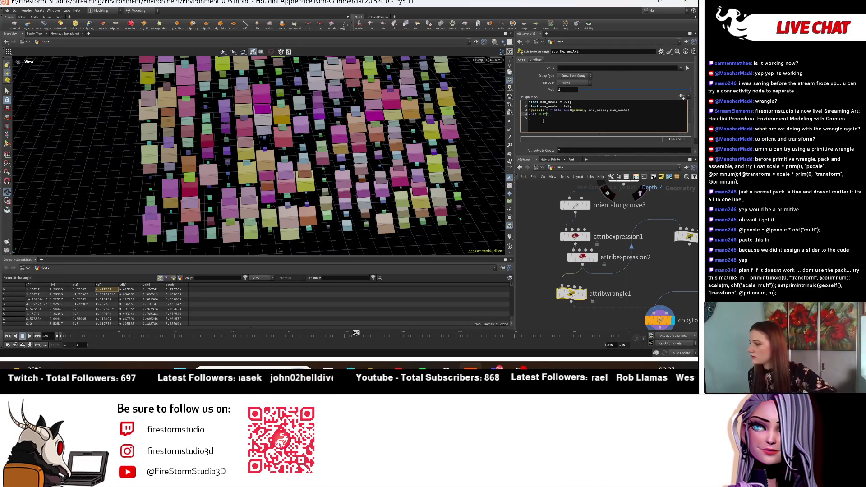
pyautogui.click(681, 97)
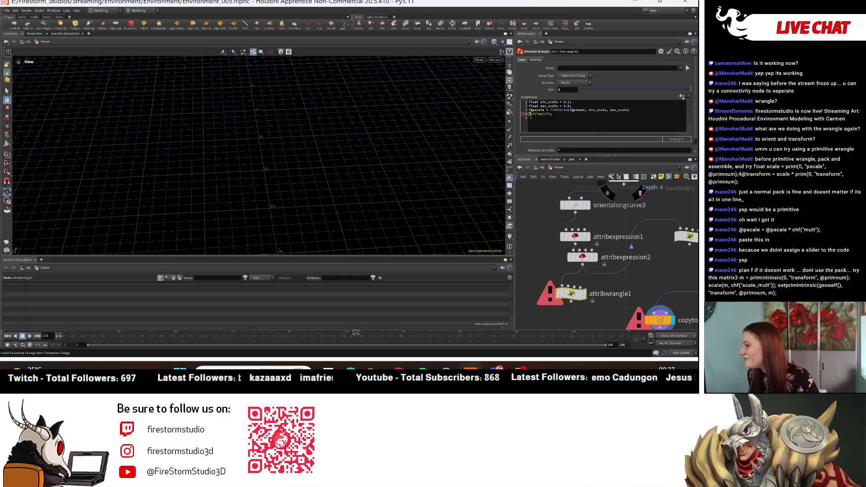
# - Rejoin the multiplier line, try a larger Mult, then undo Mult back to 1
pyautogui.click(530, 114)
pyautogui.moveTo(532, 118)
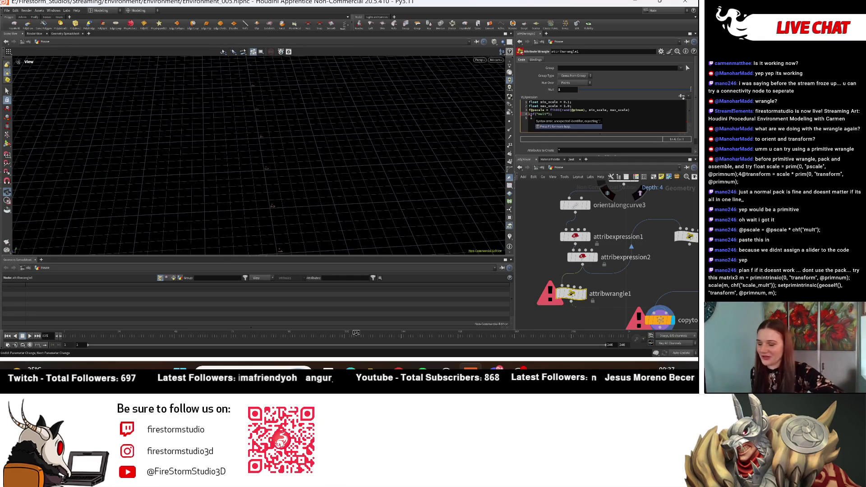
pyautogui.press('Return')
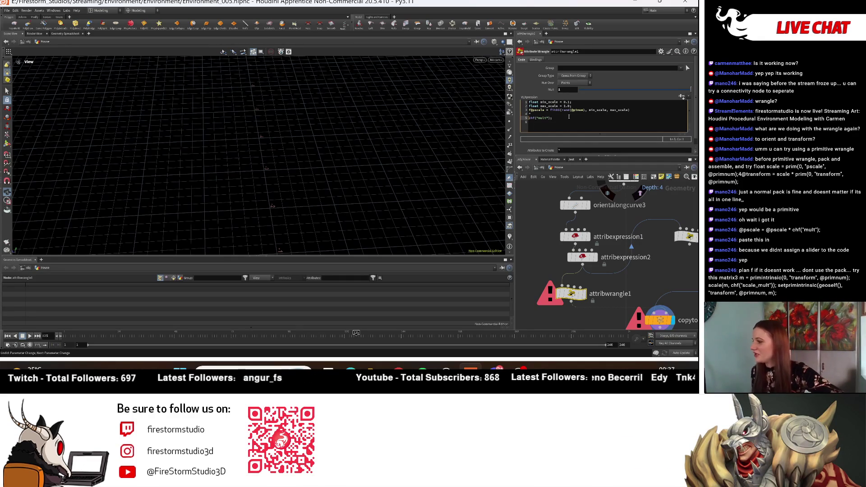
pyautogui.press('BackSpace')
pyautogui.write('*')
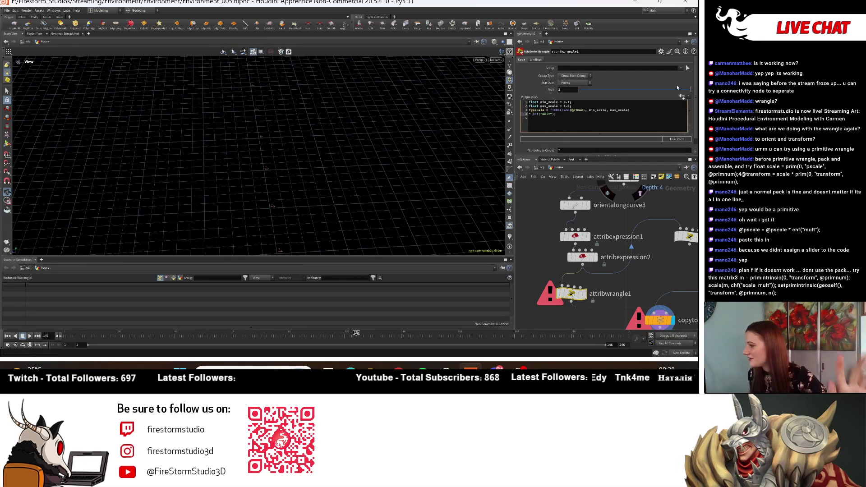
pyautogui.moveTo(559, 89)
pyautogui.mouseDown(button='middle')
pyautogui.moveTo(560, 82)
pyautogui.moveTo(580, 83)
pyautogui.moveTo(564, 82)
pyautogui.moveTo(574, 90)
pyautogui.moveTo(555, 108)
pyautogui.mouseUp(button='middle')
pyautogui.hotkey('ctrl', 'z')
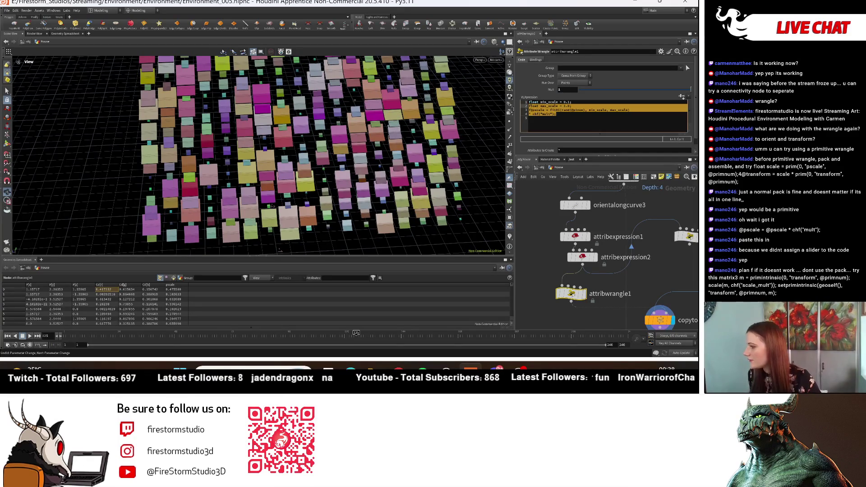
# - Delete the chf("mult") line and restore line 3's semicolon, recooking the wrangle
pyautogui.click(584, 119)
pyautogui.moveTo(554, 115); pyautogui.dragTo(529, 114)
pyautogui.press('BackSpace')
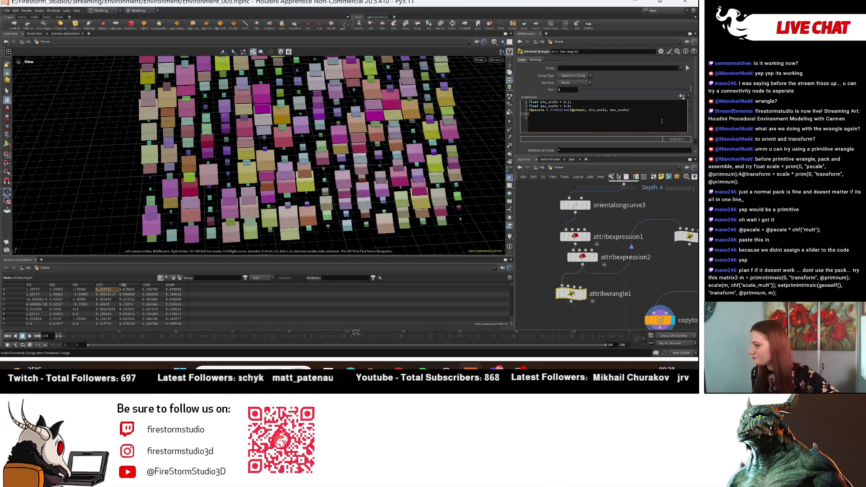
pyautogui.click(683, 96)
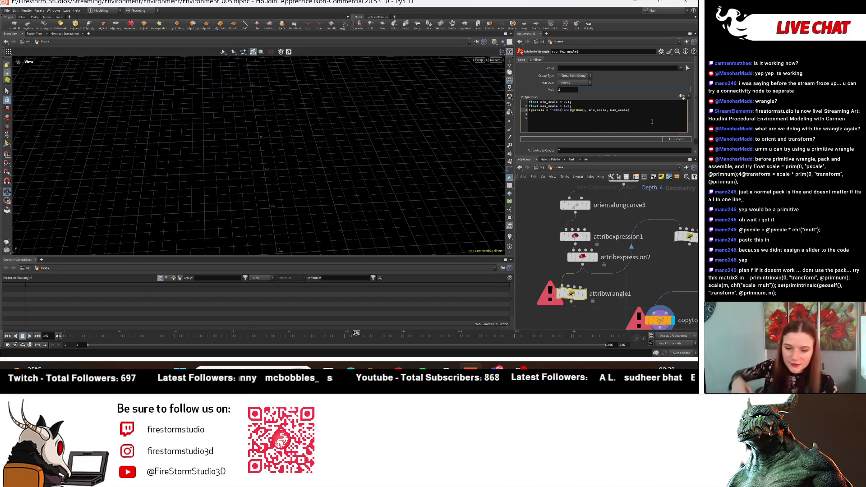
pyautogui.write(';')
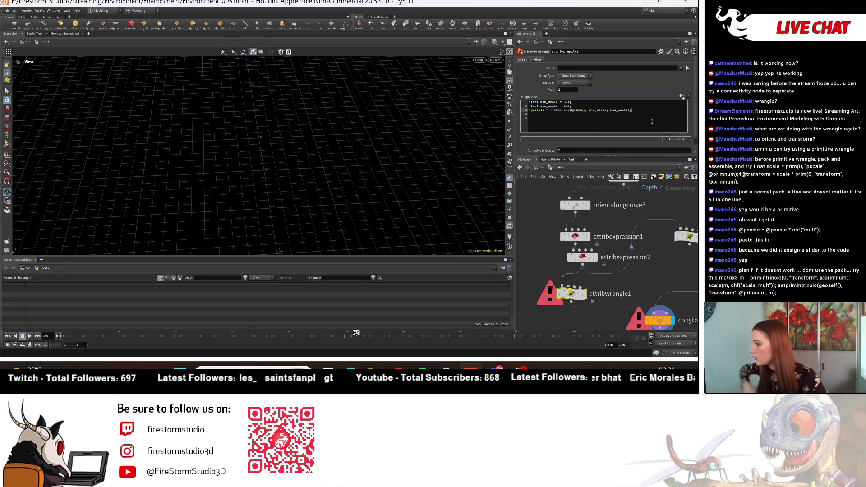
pyautogui.click(682, 96)
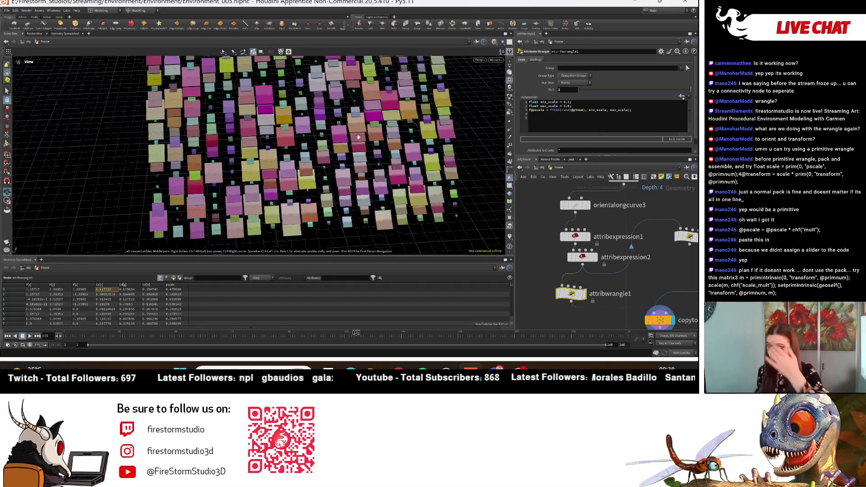
# - Raise min_scale to 0.8 in attribwrangle1's VEX code and view the enlarged tiles from above
pyautogui.click(570, 103)
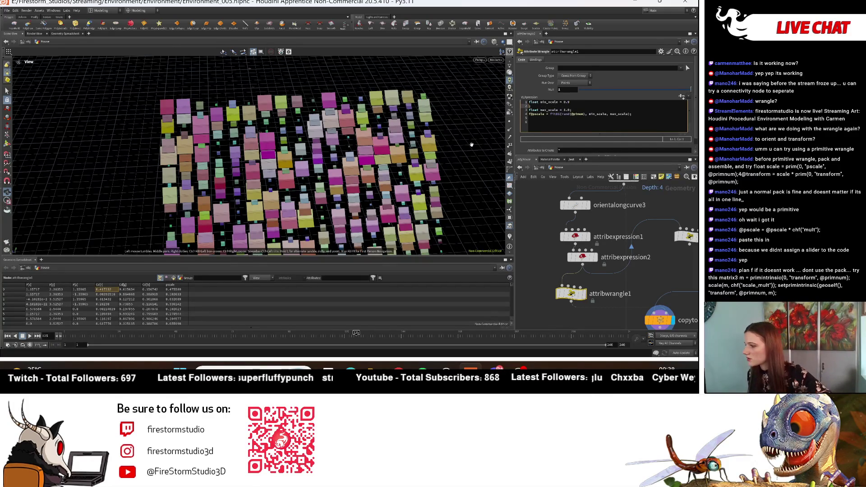
pyautogui.click(676, 95)
pyautogui.moveTo(280, 149)
pyautogui.mouseDown()
pyautogui.moveTo(251, 152)
pyautogui.moveTo(247, 189)
pyautogui.mouseUp()
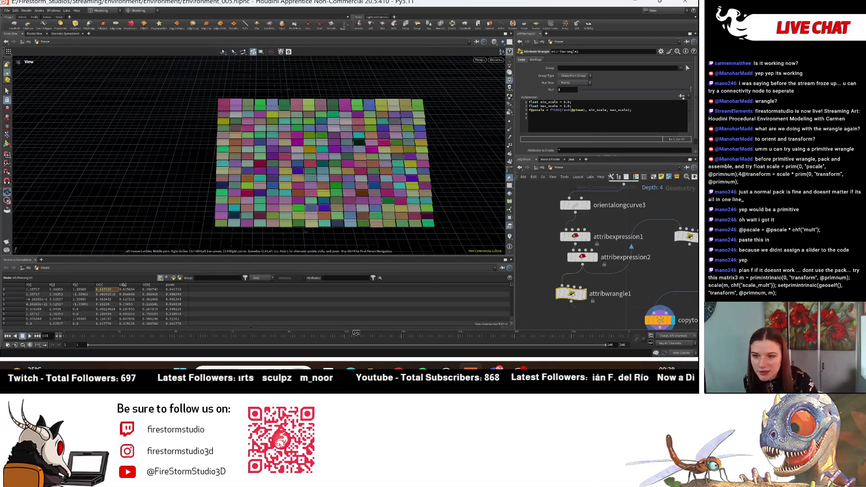
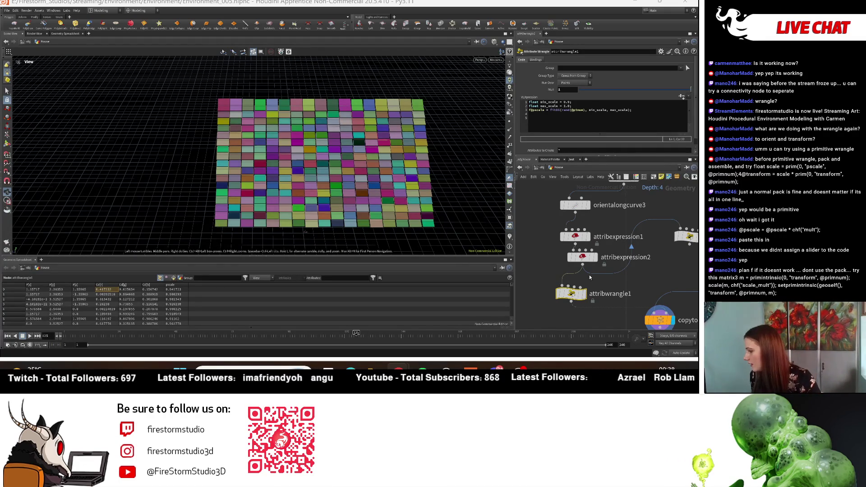
# - Replace the primitive wrangle's code with the transform-scaling line and create its Scale Mult slider
pyautogui.moveTo(577, 275); pyautogui.dragTo(520, 291, button='middle')
pyautogui.click(632, 252)
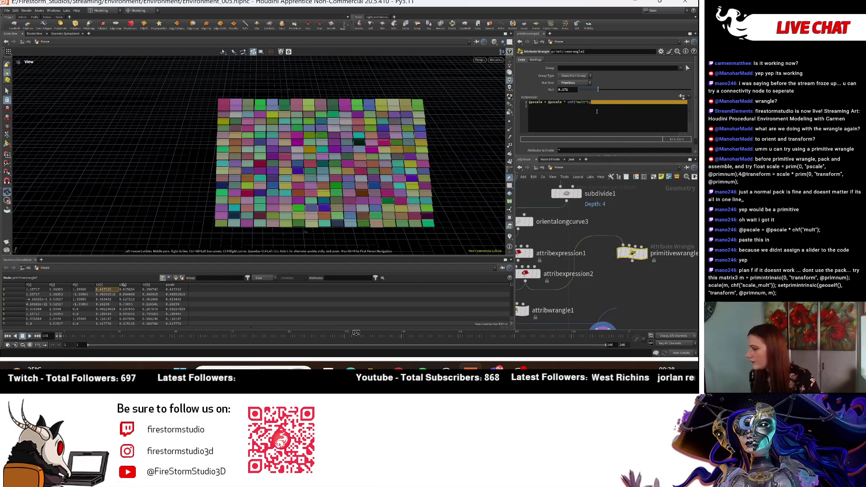
pyautogui.hotkey('ctrl', 'a')
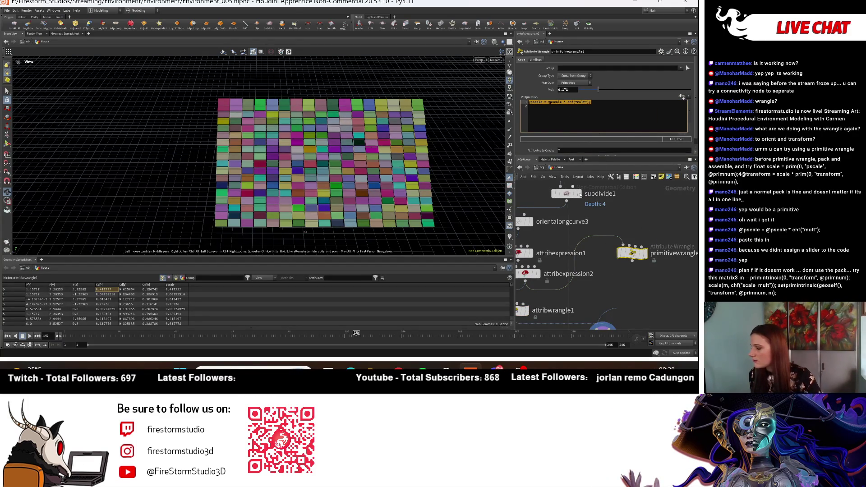
pyautogui.hotkey('ctrl', 'v')
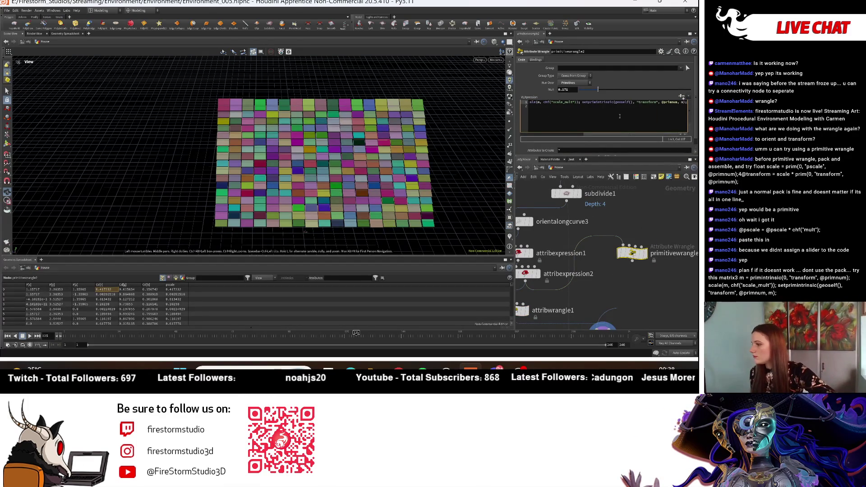
pyautogui.click(682, 97)
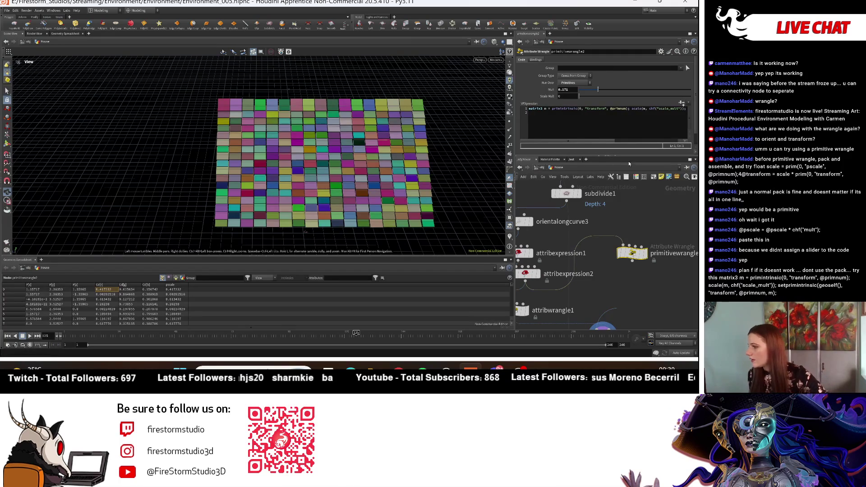
# - Wire the primitive wrangle's output into copytopoints5
pyautogui.moveTo(606, 269); pyautogui.dragTo(621, 253, button='middle')
pyautogui.moveTo(647, 244); pyautogui.dragTo(637, 271)
pyautogui.moveTo(604, 315); pyautogui.dragTo(598, 279, button='middle')
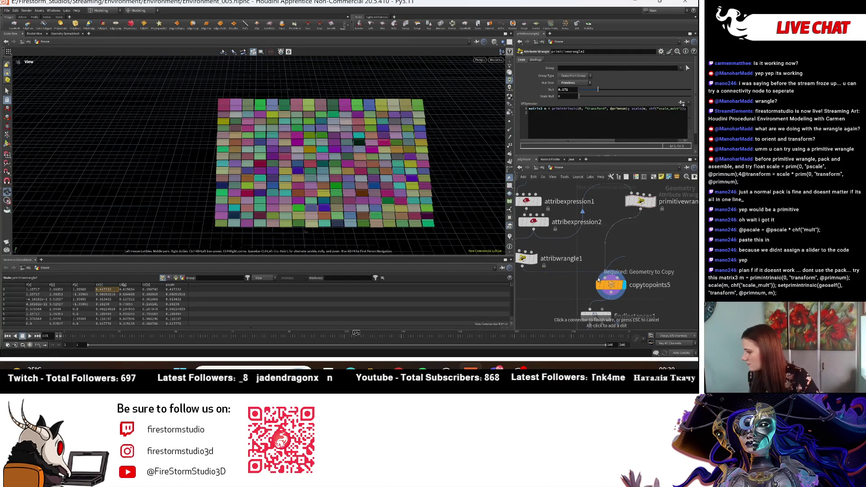
pyautogui.click(599, 279)
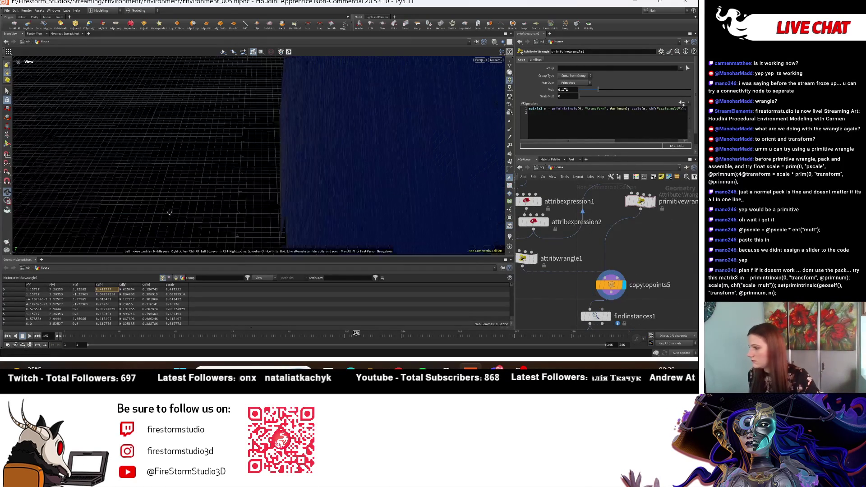
# - Reconnect the wrangle into copytopoints5, then set Mult to 0.62 and Scale Mult to 1
pyautogui.moveTo(306, 140)
pyautogui.mouseDown()
pyautogui.moveTo(312, 168)
pyautogui.moveTo(424, 175)
pyautogui.moveTo(490, 150)
pyautogui.moveTo(461, 199)
pyautogui.moveTo(441, 190)
pyautogui.mouseUp()
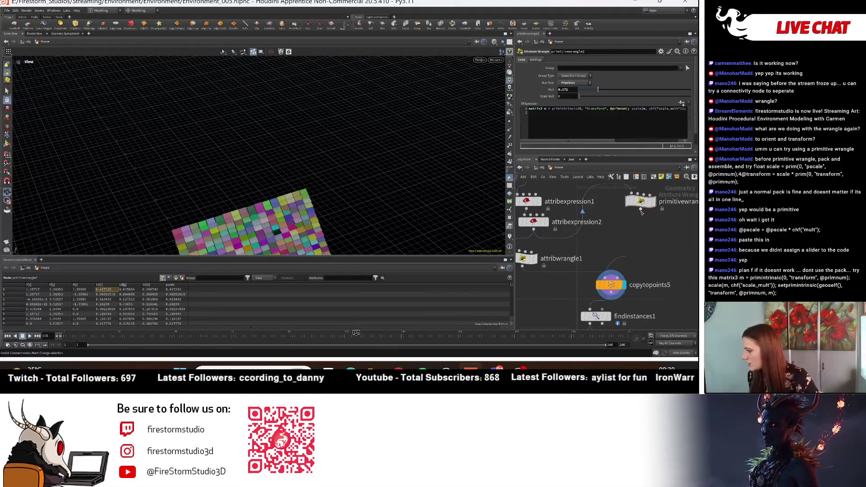
pyautogui.click(617, 266)
pyautogui.click(612, 271)
pyautogui.moveTo(271, 149); pyautogui.dragTo(375, 158)
pyautogui.moveTo(598, 89); pyautogui.dragTo(651, 94)
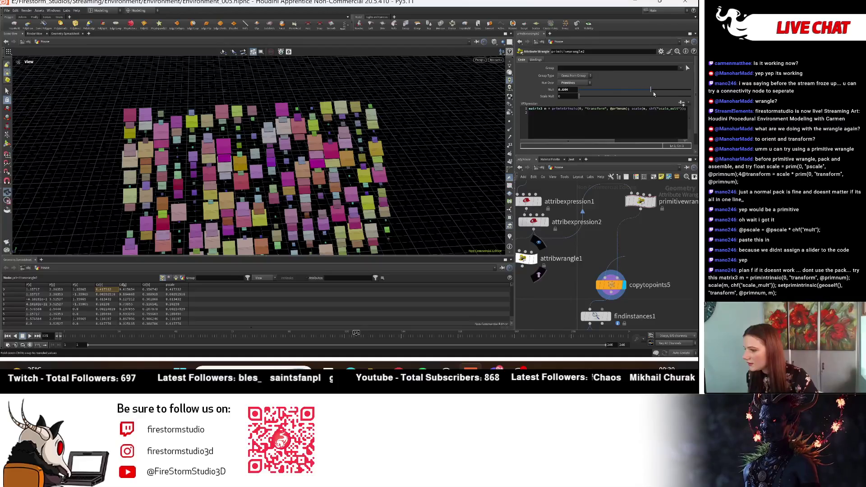
pyautogui.moveTo(581, 96); pyautogui.dragTo(677, 102)
pyautogui.moveTo(618, 96); pyautogui.dragTo(691, 97)
pyautogui.moveTo(289, 149)
pyautogui.mouseDown()
pyautogui.moveTo(316, 126)
pyautogui.moveTo(323, 104)
pyautogui.mouseUp()
pyautogui.scroll(-3, 667, 233)
pyautogui.scroll(3, 654, 246)
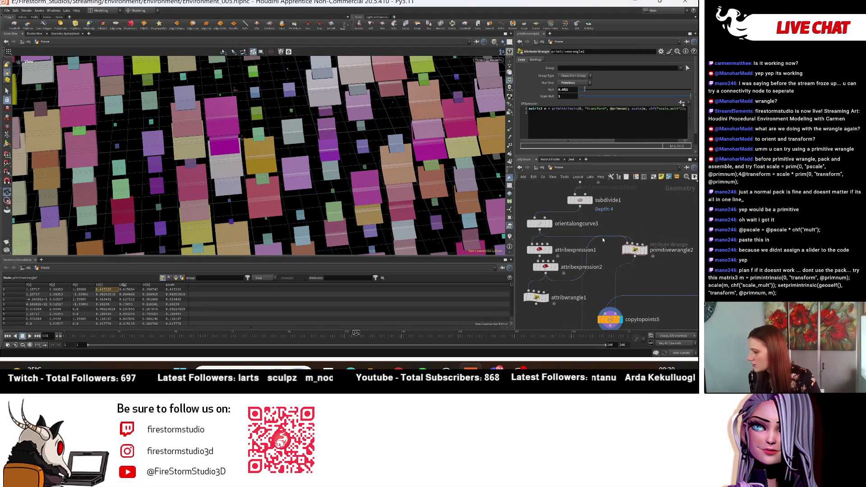
# - Connect orientalongcurve3 directly into copytopoints5 and frame the result
pyautogui.click(540, 229)
pyautogui.click(607, 310)
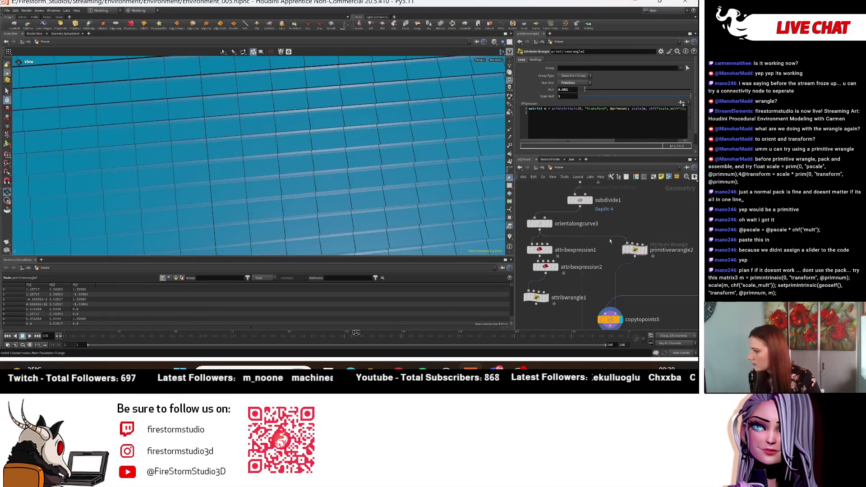
pyautogui.press('h')
pyautogui.moveTo(271, 158)
pyautogui.mouseDown()
pyautogui.moveTo(410, 151)
pyautogui.moveTo(333, 149)
pyautogui.moveTo(384, 114)
pyautogui.moveTo(388, 188)
pyautogui.moveTo(567, 209)
pyautogui.mouseUp()
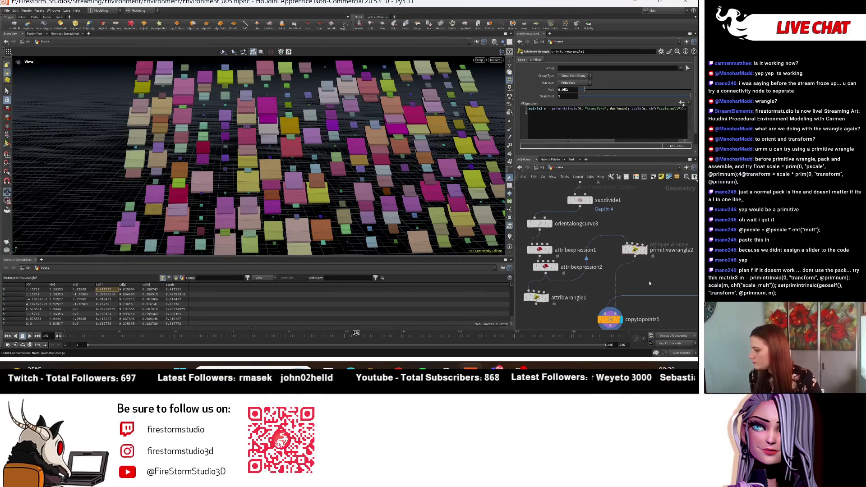
# - Move primitivewrangle2 aside next to copytopoints5 and complete the connection into copytopoints5
pyautogui.moveTo(643, 276); pyautogui.dragTo(627, 232, button='middle')
pyautogui.moveTo(613, 217)
pyautogui.mouseDown()
pyautogui.moveTo(600, 237)
pyautogui.moveTo(679, 285)
pyautogui.mouseUp()
pyautogui.moveTo(564, 227); pyautogui.dragTo(623, 222, button='middle')
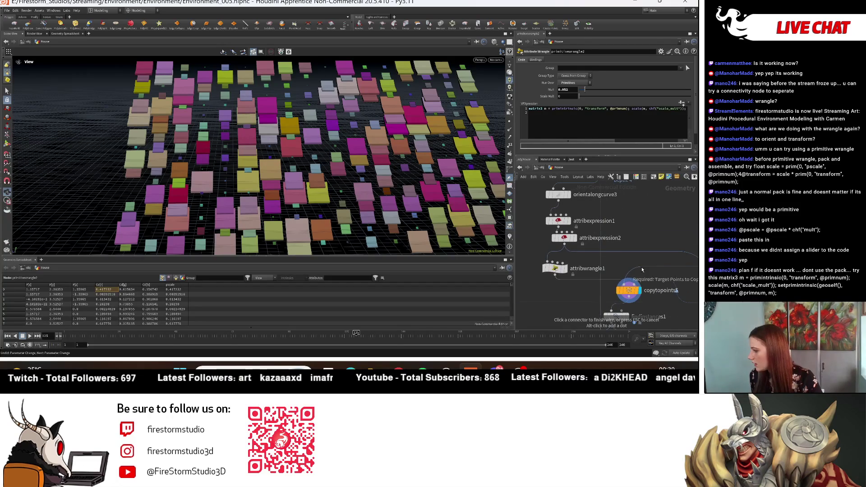
pyautogui.click(643, 278)
pyautogui.moveTo(641, 279); pyautogui.dragTo(624, 251, button='middle')
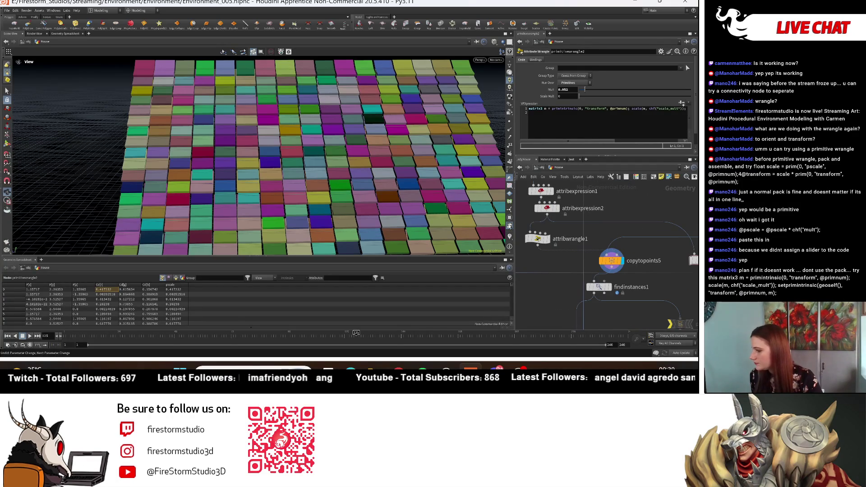
pyautogui.scroll(-6, 395, 175)
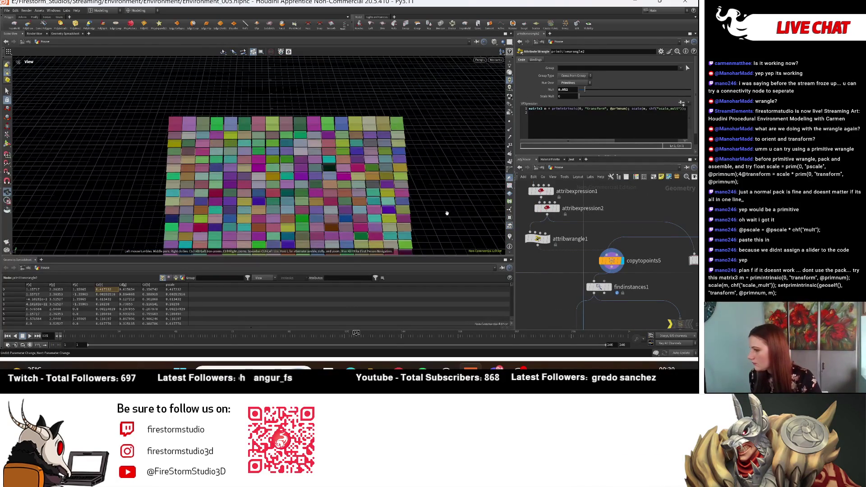
pyautogui.moveTo(319, 142)
pyautogui.mouseDown()
pyautogui.moveTo(354, 110)
pyautogui.moveTo(343, 136)
pyautogui.mouseUp()
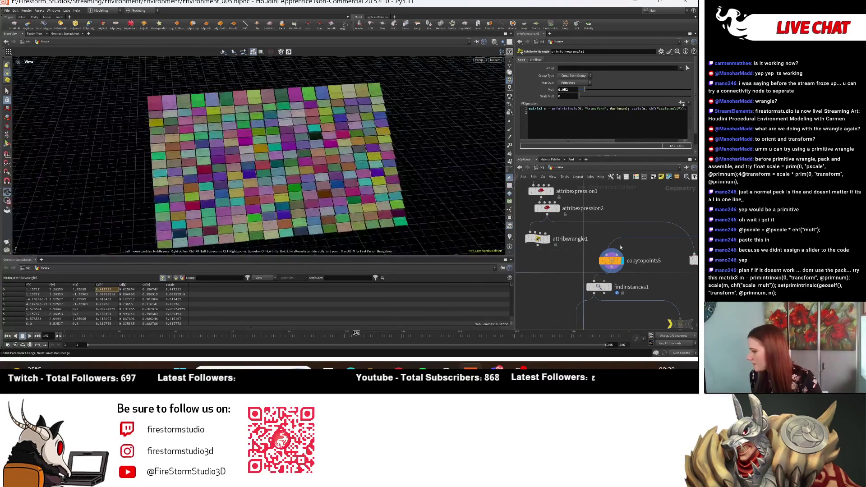
pyautogui.scroll(3, 571, 234)
pyautogui.moveTo(570, 233); pyautogui.dragTo(551, 292, button='middle')
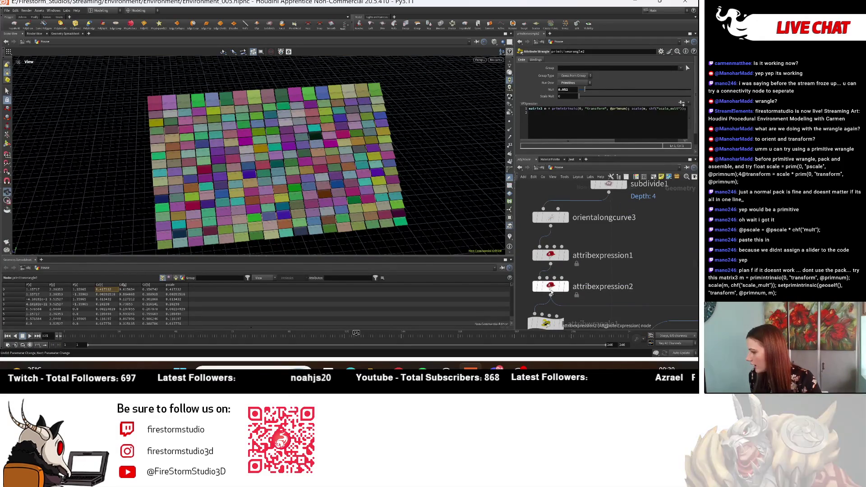
# - Add an expression entry to attribexpression2 that writes the Normal (N) attribute
pyautogui.click(551, 255)
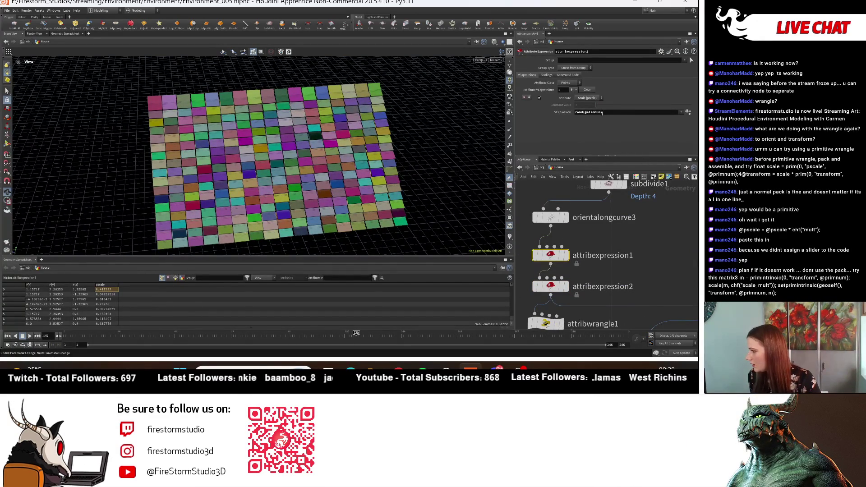
pyautogui.click(550, 286)
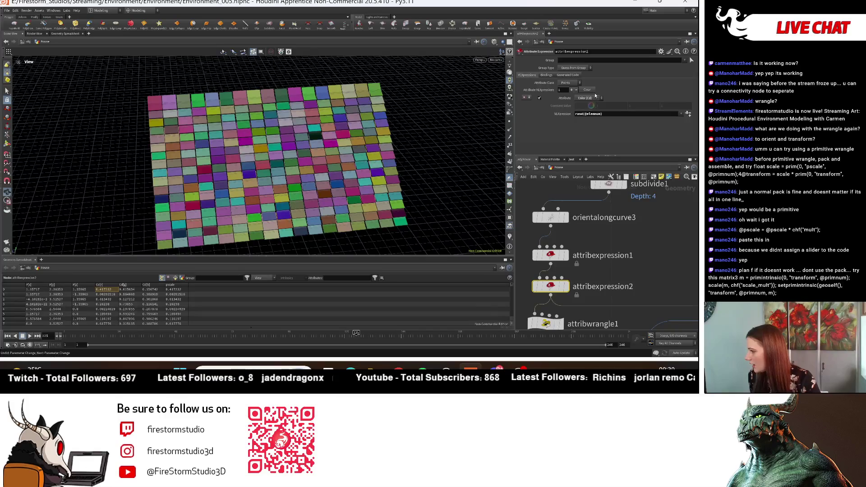
pyautogui.click(572, 89)
pyautogui.click(593, 98)
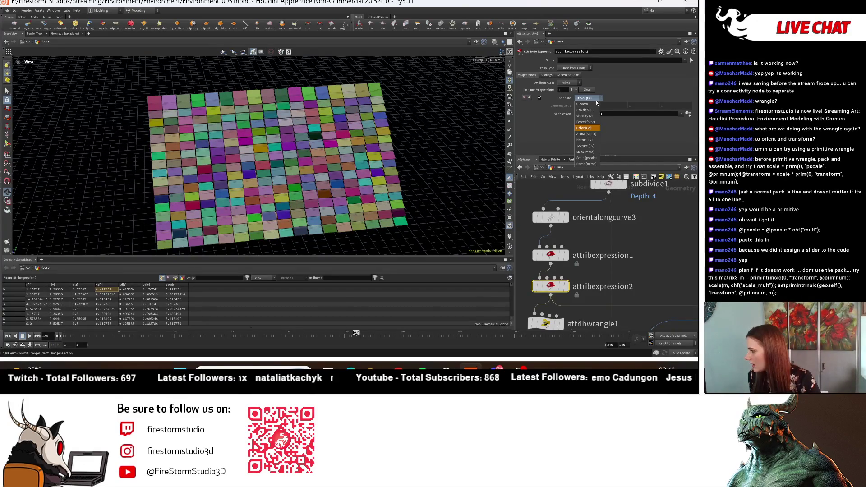
pyautogui.click(584, 140)
pyautogui.moveTo(253, 149)
pyautogui.mouseDown()
pyautogui.moveTo(221, 124)
pyautogui.moveTo(240, 185)
pyautogui.mouseUp()
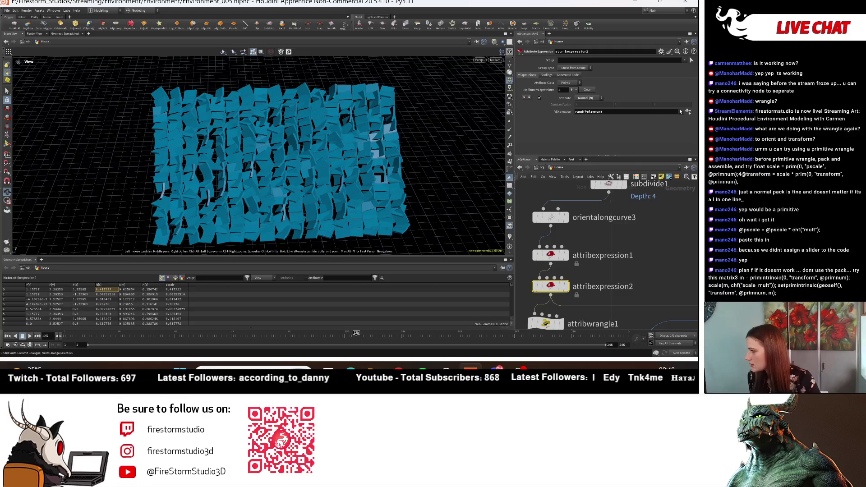
# - Try the Random Scale of Value preset, revert to plain random per element, and tidy the attribexpression nodes
pyautogui.click(681, 112)
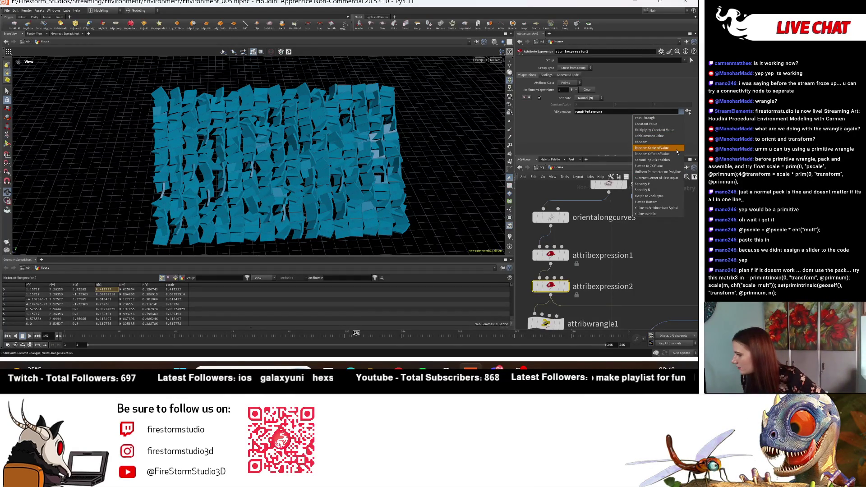
pyautogui.click(677, 148)
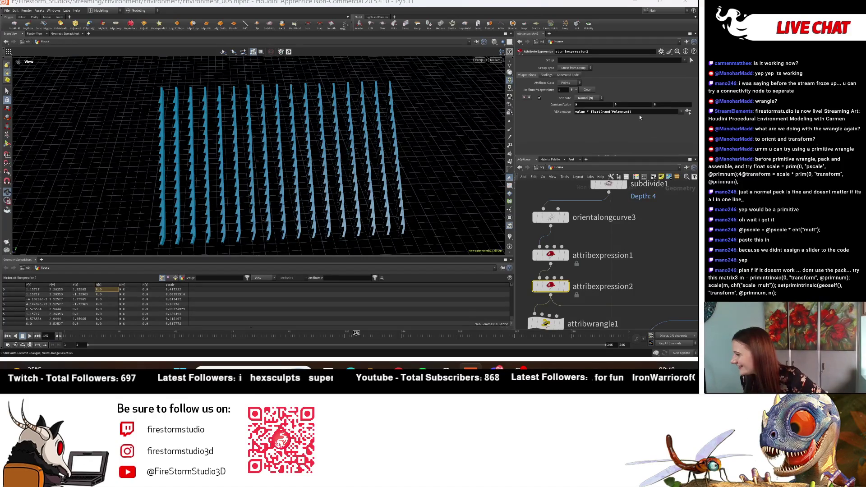
pyautogui.click(682, 112)
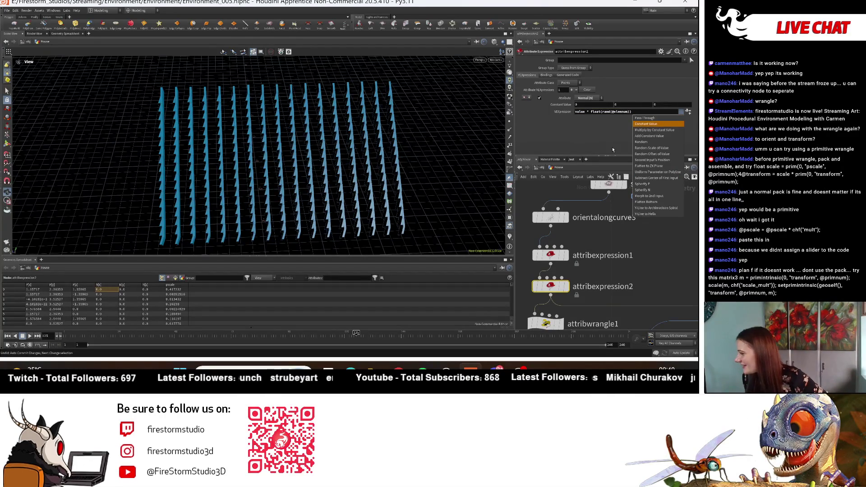
pyautogui.click(643, 142)
pyautogui.moveTo(303, 160)
pyautogui.mouseDown()
pyautogui.moveTo(177, 76)
pyautogui.moveTo(325, 162)
pyautogui.mouseUp()
pyautogui.moveTo(603, 260); pyautogui.dragTo(607, 251)
pyautogui.moveTo(581, 289); pyautogui.dragTo(581, 279)
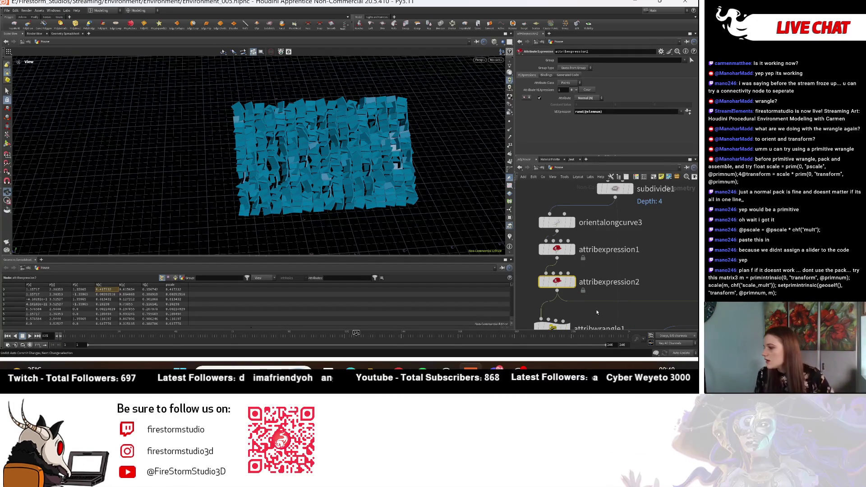
pyautogui.press('Tab')
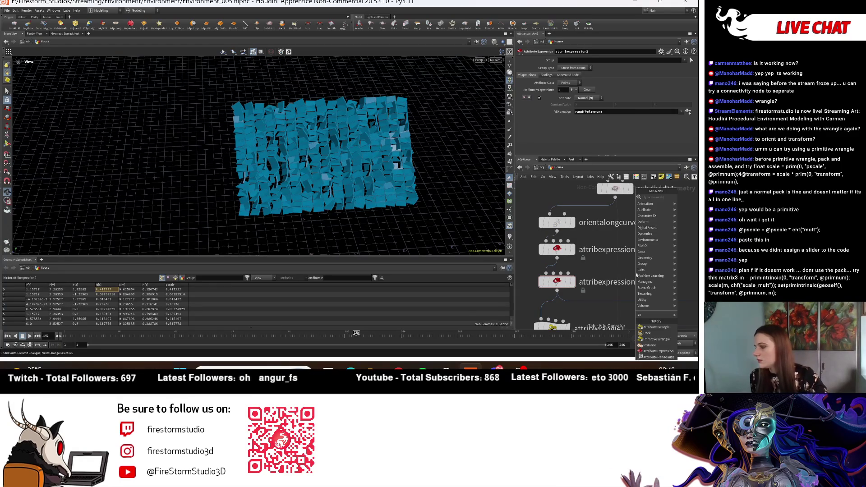
# - Add an Attribute VOP (attribvop1) fed by attribexpression2
pyautogui.write('att')
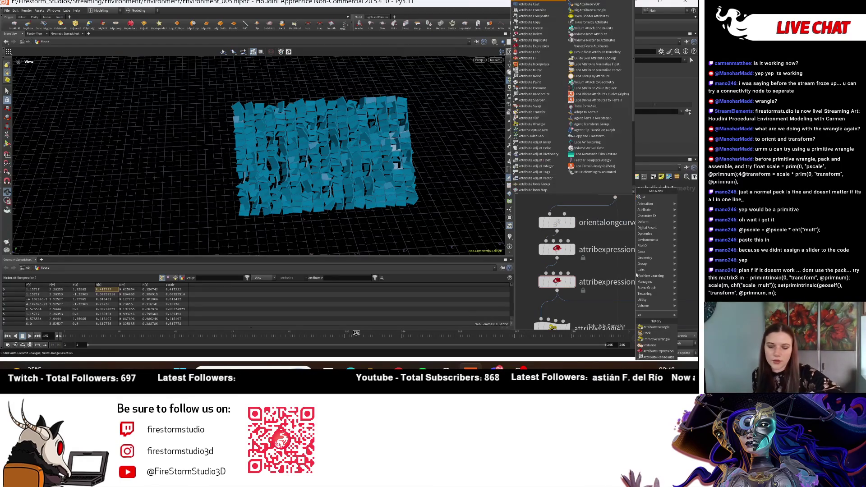
pyautogui.write('vo')
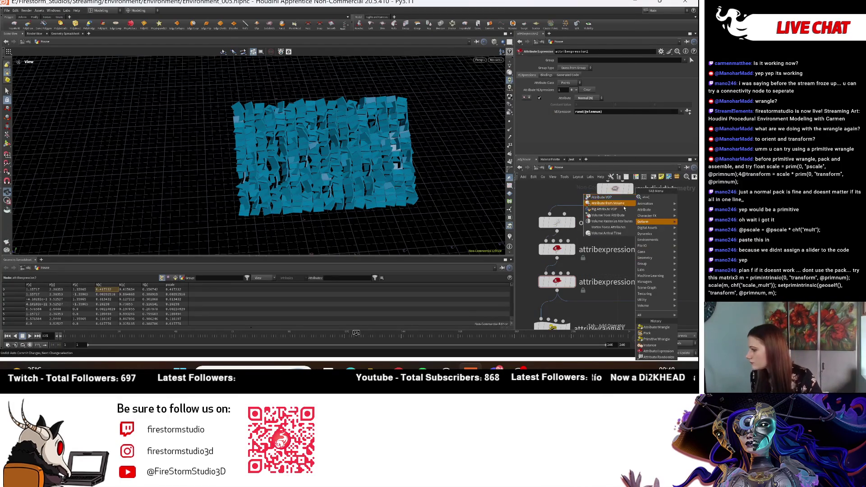
pyautogui.press('Return')
pyautogui.click(628, 281)
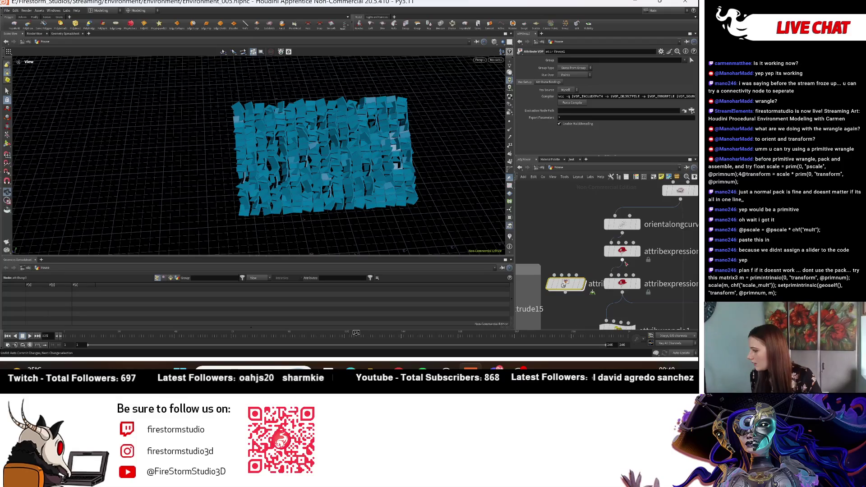
pyautogui.moveTo(623, 293)
pyautogui.mouseDown()
pyautogui.moveTo(600, 316)
pyautogui.moveTo(553, 276)
pyautogui.mouseUp()
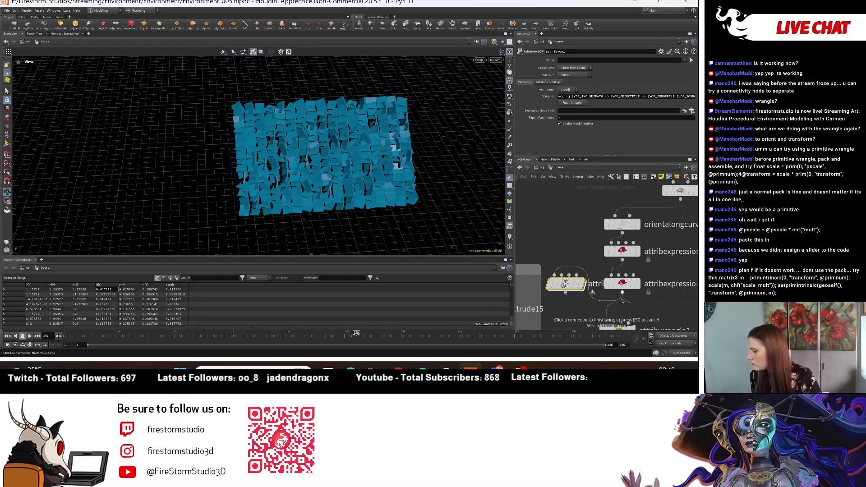
# - Switch attribexpression2 to write Color (Cd), then move attribvop1 down and display it
pyautogui.click(630, 283)
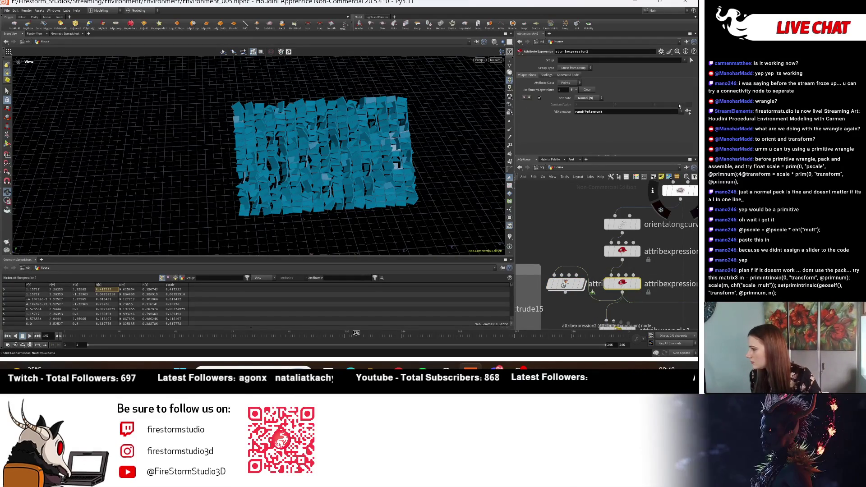
pyautogui.click(589, 99)
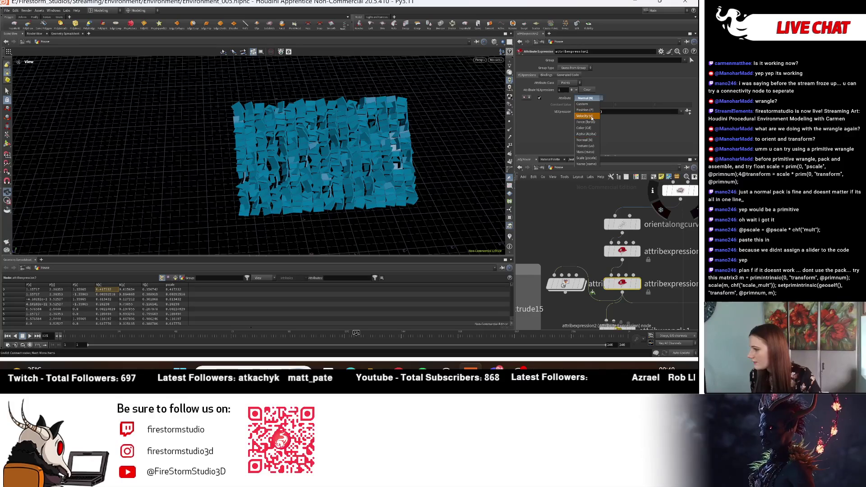
pyautogui.click(593, 107)
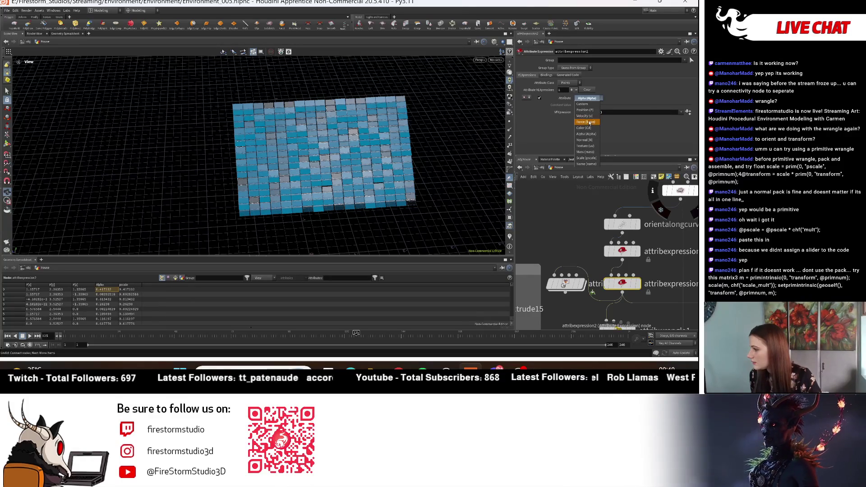
pyautogui.click(584, 128)
pyautogui.moveTo(557, 239); pyautogui.dragTo(557, 266)
pyautogui.click(574, 267)
pyautogui.doubleClick(564, 267)
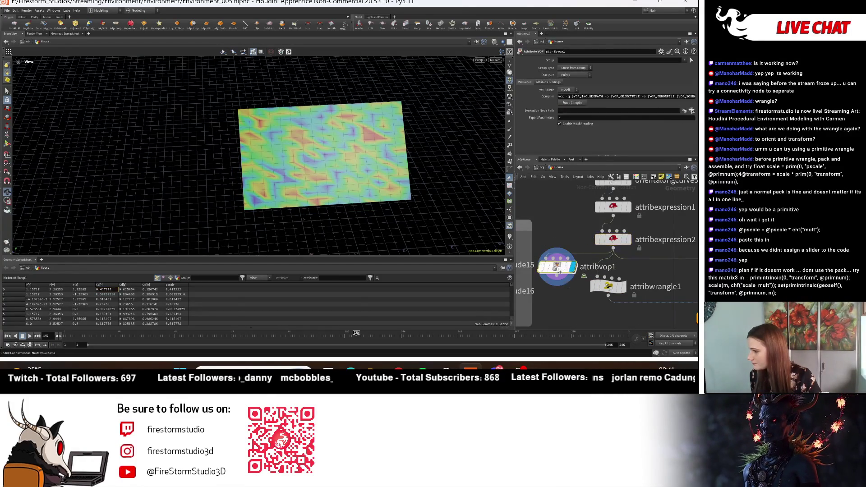
# - Move attribvop1 below attribwrangle1 and connect it into the chain toward the copy node
pyautogui.click(558, 168)
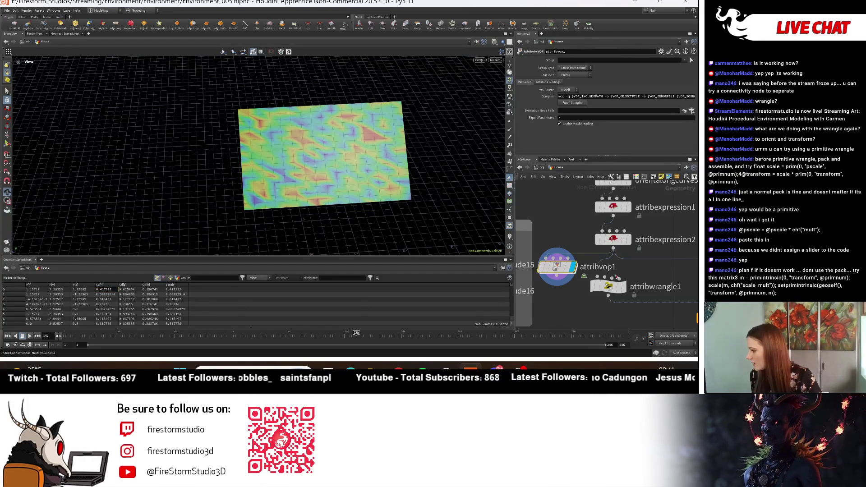
pyautogui.scroll(-1, 625, 286)
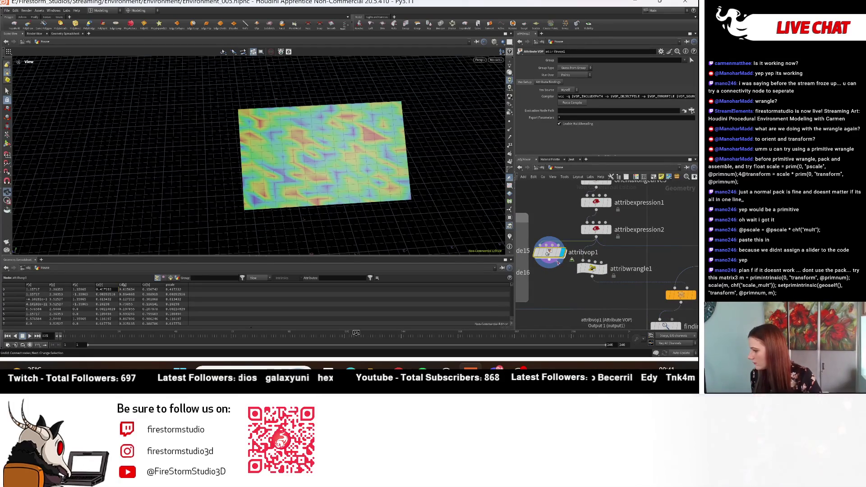
pyautogui.click(675, 288)
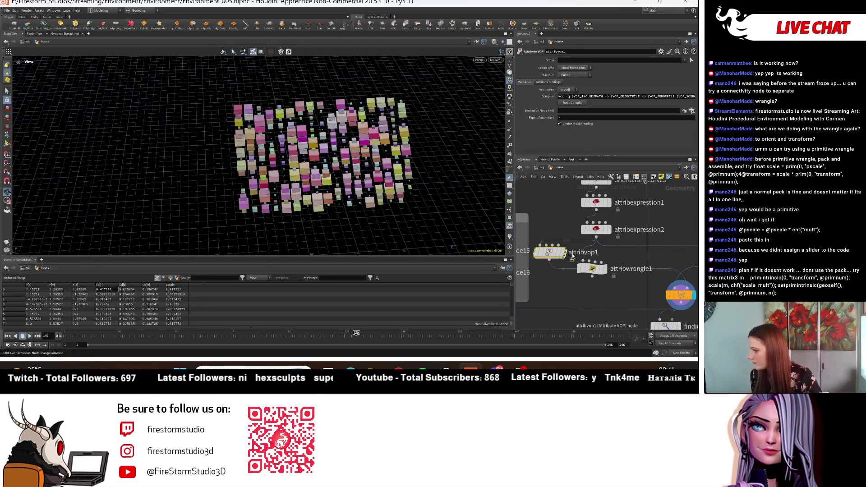
pyautogui.moveTo(604, 208); pyautogui.dragTo(608, 253, button='middle')
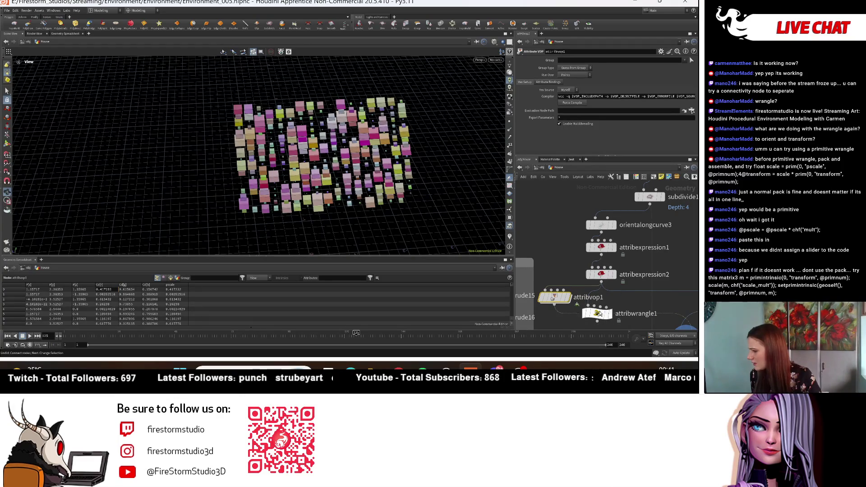
pyautogui.moveTo(664, 307); pyautogui.dragTo(657, 279, button='middle')
pyautogui.moveTo(553, 273)
pyautogui.mouseDown()
pyautogui.moveTo(587, 313)
pyautogui.moveTo(601, 304)
pyautogui.moveTo(564, 308)
pyautogui.moveTo(576, 268)
pyautogui.moveTo(582, 288)
pyautogui.mouseUp()
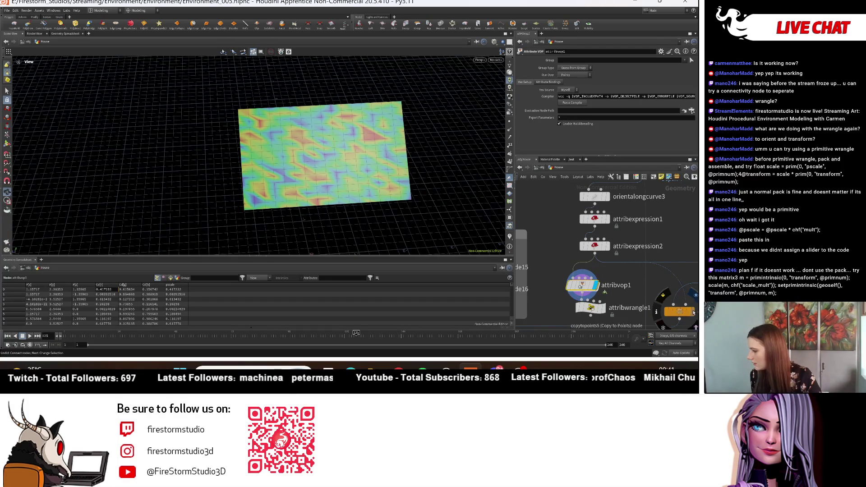
pyautogui.click(691, 311)
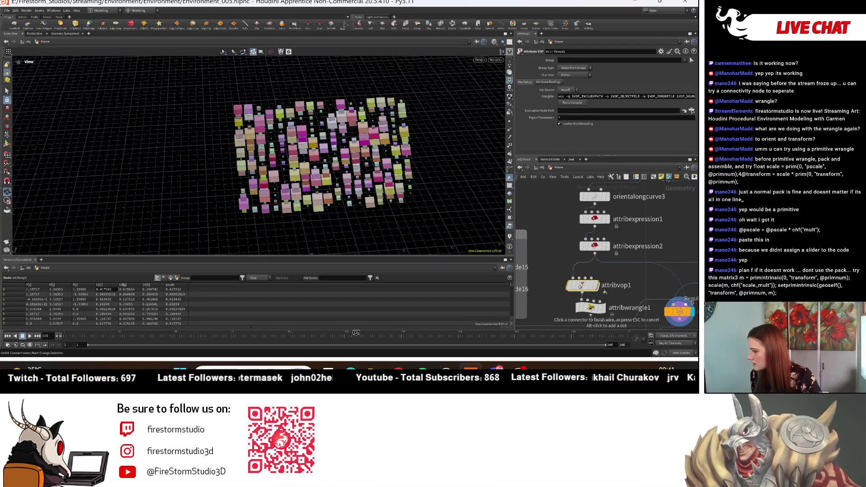
pyautogui.moveTo(589, 281)
pyautogui.scroll(2, 607, 284)
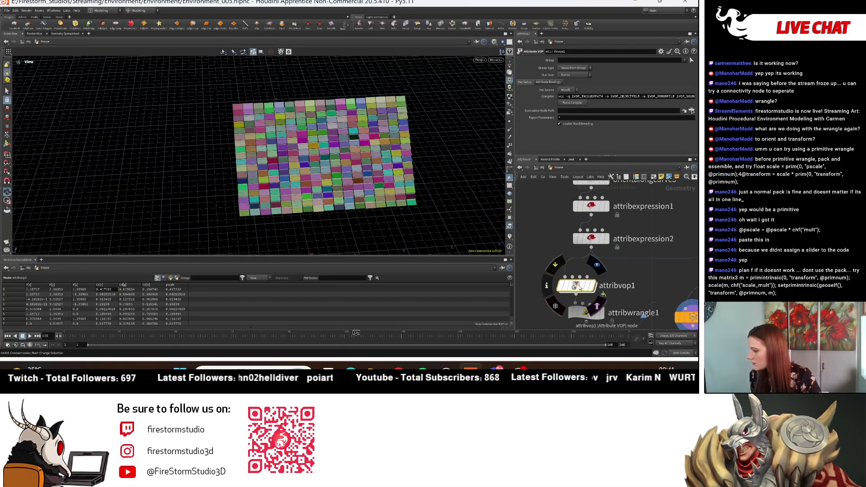
# - Inside attribvop1, add a Random node beside the global parameters node
pyautogui.doubleClick(580, 287)
pyautogui.moveTo(586, 281); pyautogui.dragTo(564, 235)
pyautogui.scroll(2, 600, 269)
pyautogui.press('Tab')
pyautogui.moveTo(582, 234)
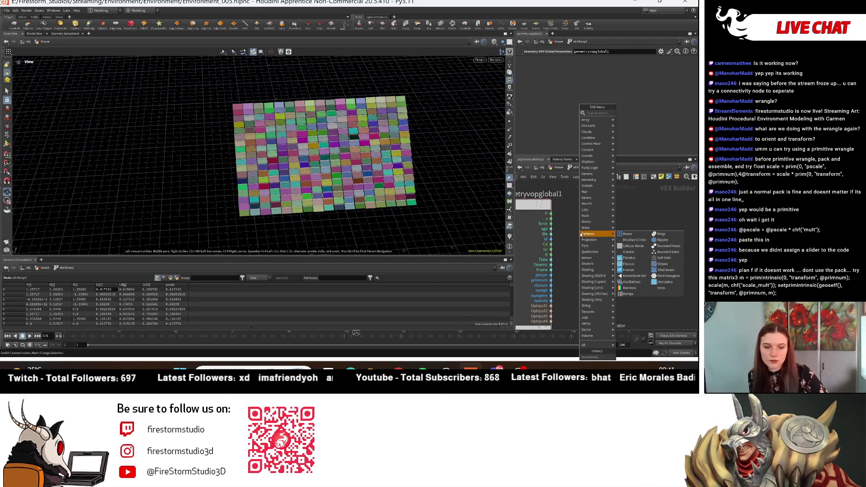
pyautogui.write('ran')
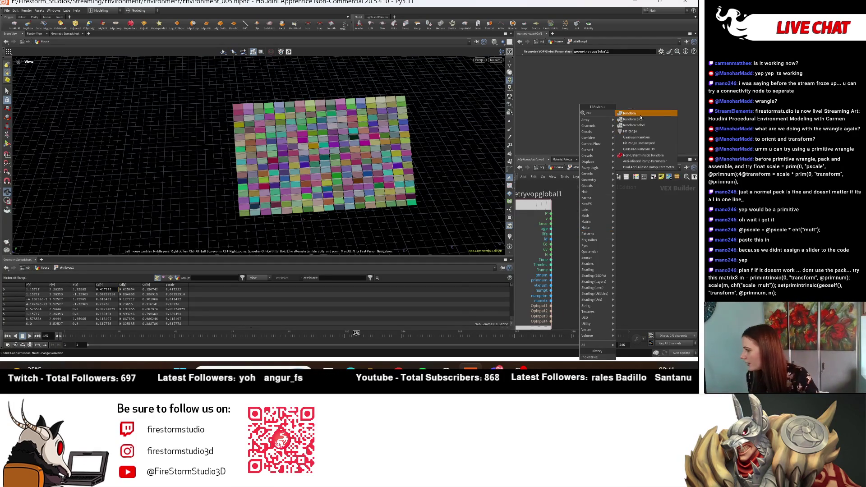
pyautogui.click(631, 113)
pyautogui.click(619, 224)
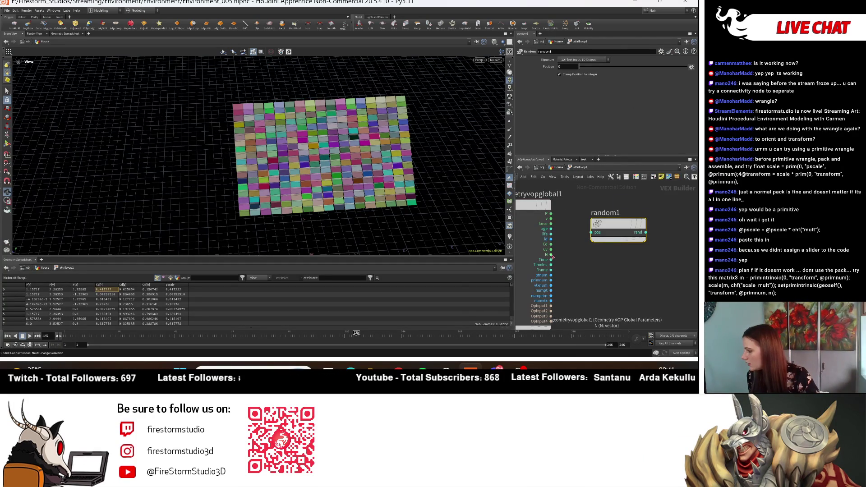
# - Set the Random node to 3D Color Input/3D Normal, drive it from uv, and feed it into output N
pyautogui.moveTo(551, 254); pyautogui.dragTo(591, 232)
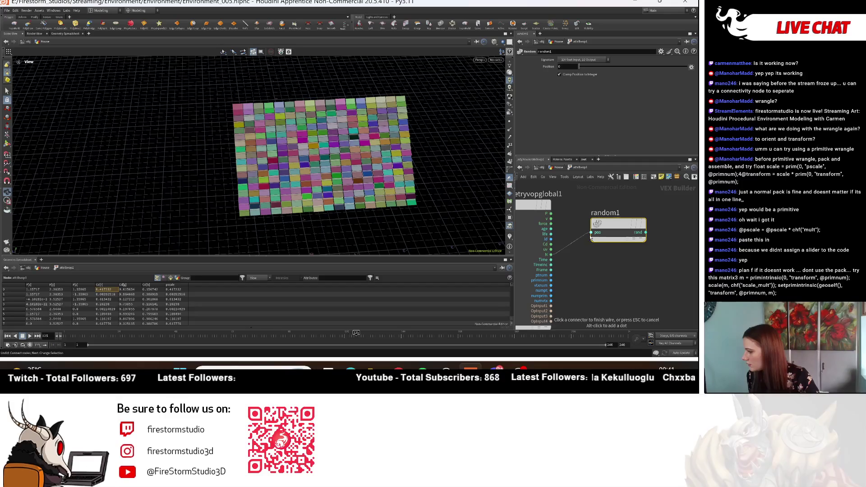
pyautogui.click(587, 61)
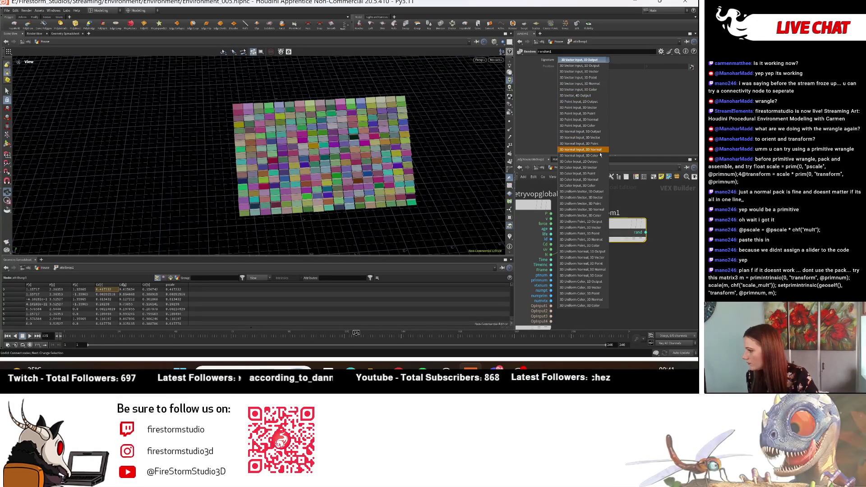
pyautogui.click(597, 180)
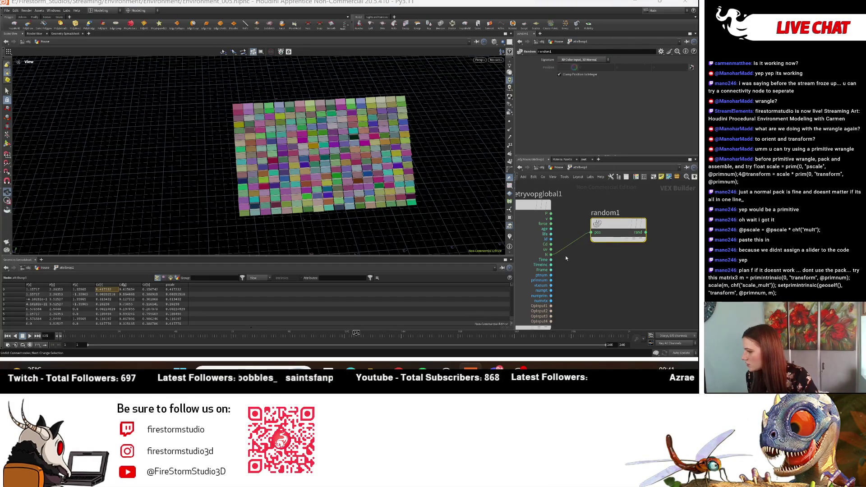
pyautogui.moveTo(551, 249); pyautogui.dragTo(595, 242)
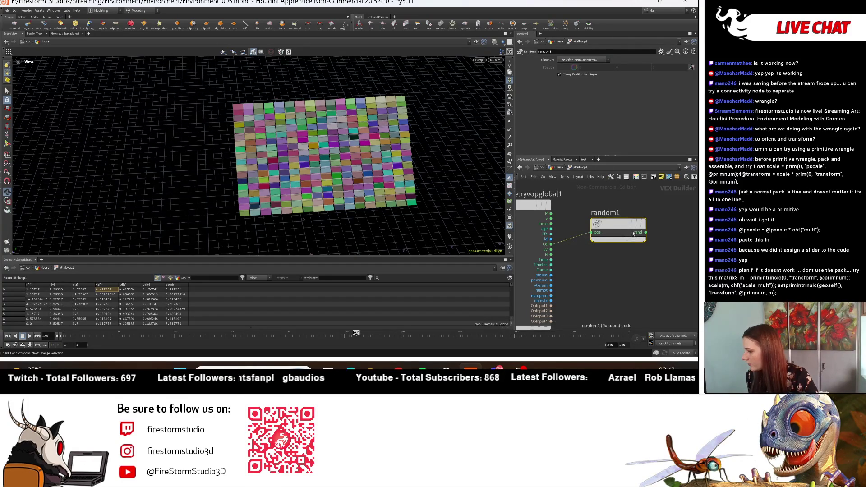
pyautogui.moveTo(669, 240)
pyautogui.mouseDown(button='middle')
pyautogui.moveTo(560, 266)
pyautogui.moveTo(556, 258)
pyautogui.mouseUp(button='middle')
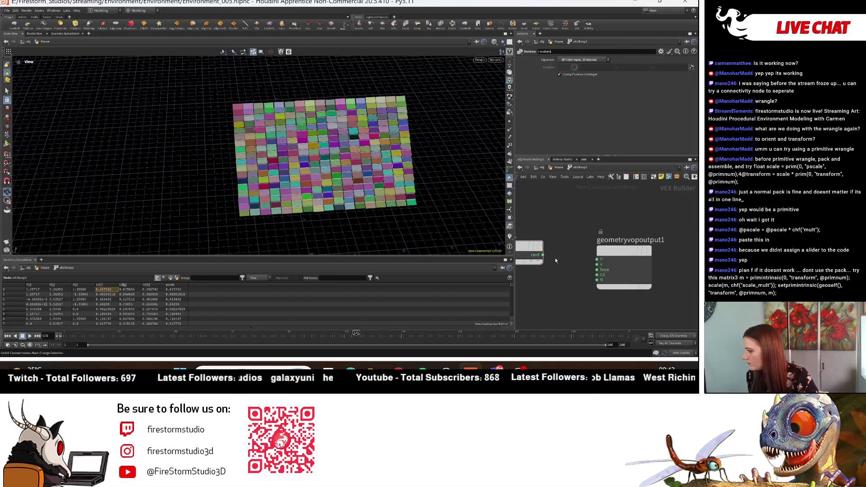
pyautogui.moveTo(543, 255); pyautogui.dragTo(591, 283)
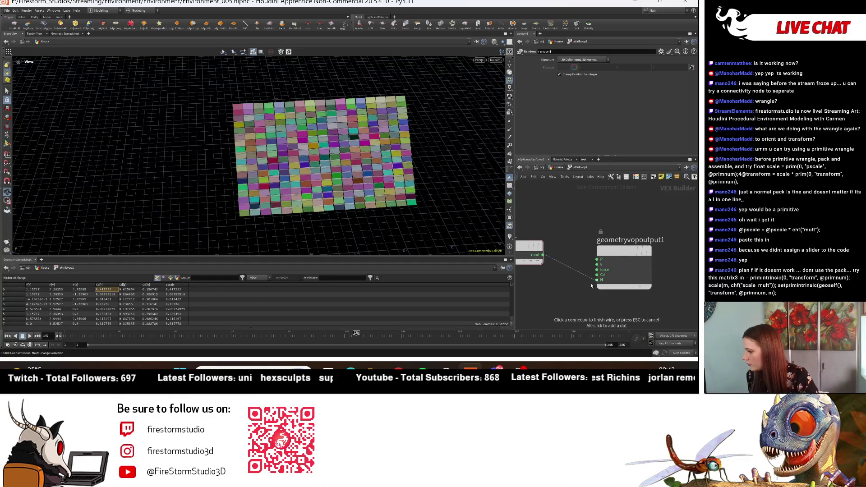
pyautogui.moveTo(552, 289); pyautogui.dragTo(573, 279, button='middle')
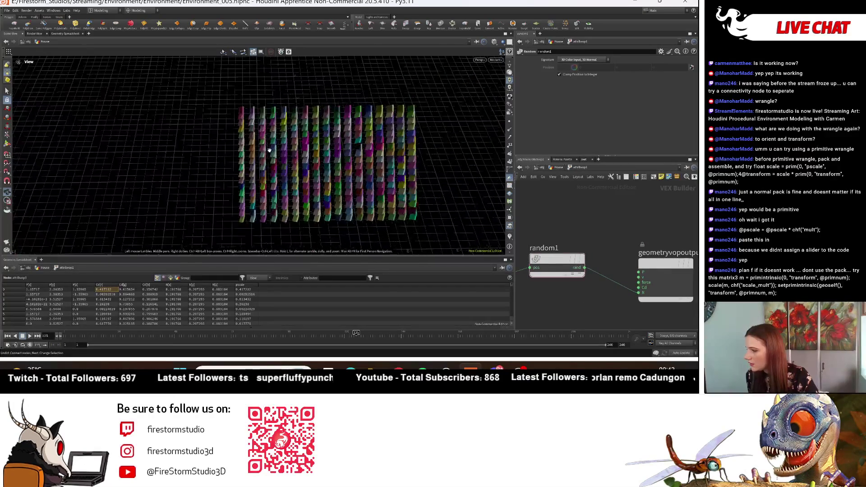
# - Turn off Clamp Position to Integer on the Random node and view the tilted boxes
pyautogui.moveTo(556, 235); pyautogui.dragTo(600, 250, button='middle')
pyautogui.click(562, 75)
pyautogui.click(562, 75)
pyautogui.click(562, 75)
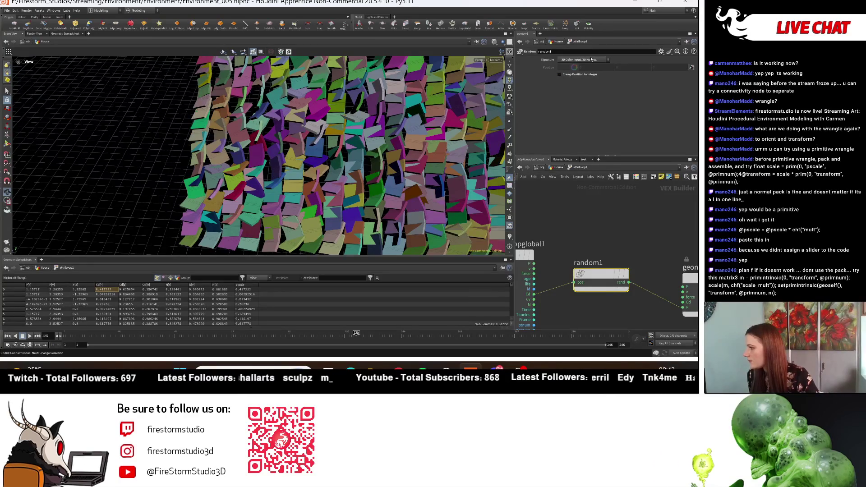
pyautogui.moveTo(357, 149)
pyautogui.mouseDown()
pyautogui.moveTo(348, 162)
pyautogui.moveTo(356, 158)
pyautogui.moveTo(379, 174)
pyautogui.mouseUp()
pyautogui.moveTo(673, 251)
pyautogui.mouseDown(button='middle')
pyautogui.moveTo(581, 238)
pyautogui.moveTo(623, 236)
pyautogui.mouseUp(button='middle')
pyautogui.scroll(-2, 637, 241)
pyautogui.press('Tab')
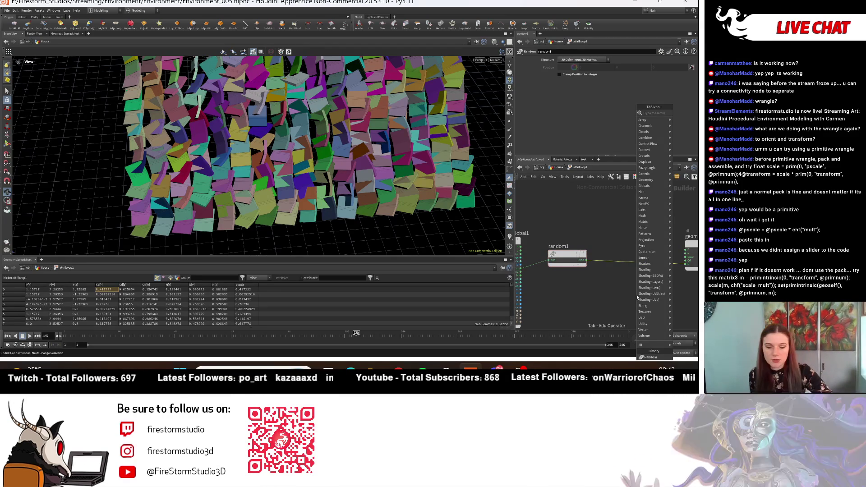
# - Insert a Clamp node after random1 and set its maximum values to 0.1
pyautogui.write('clam')
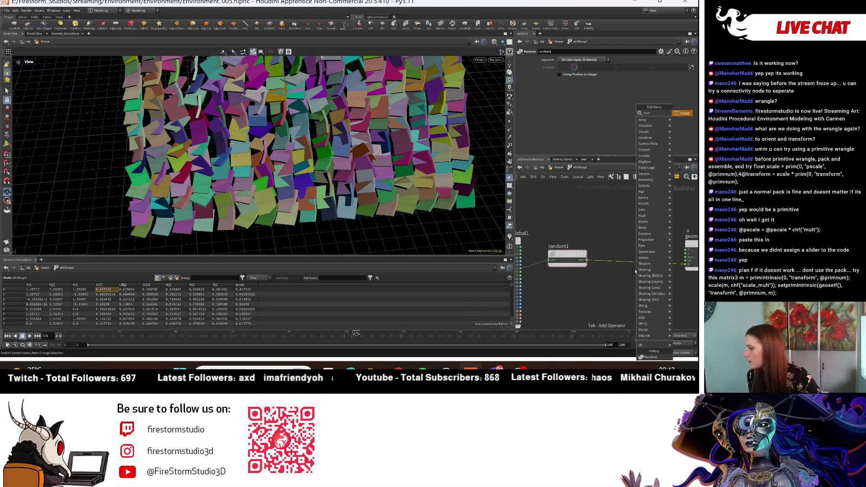
pyautogui.click(684, 113)
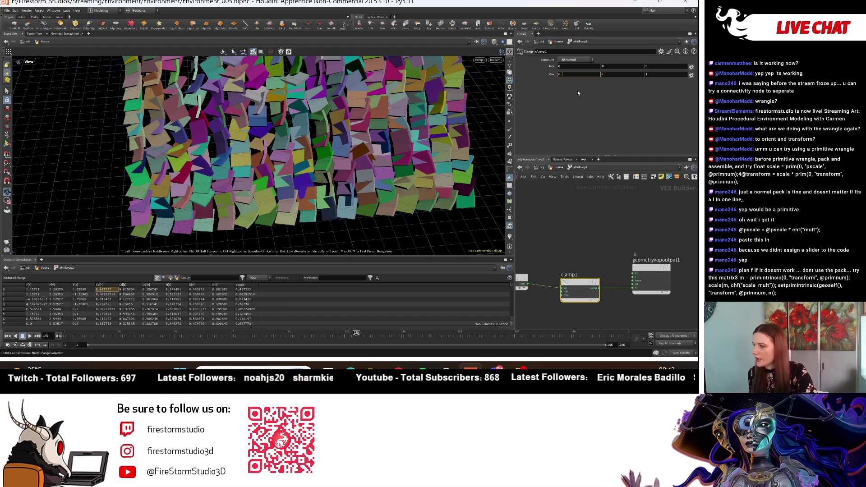
pyautogui.write('1')
pyautogui.press('Tab')
pyautogui.write('0')
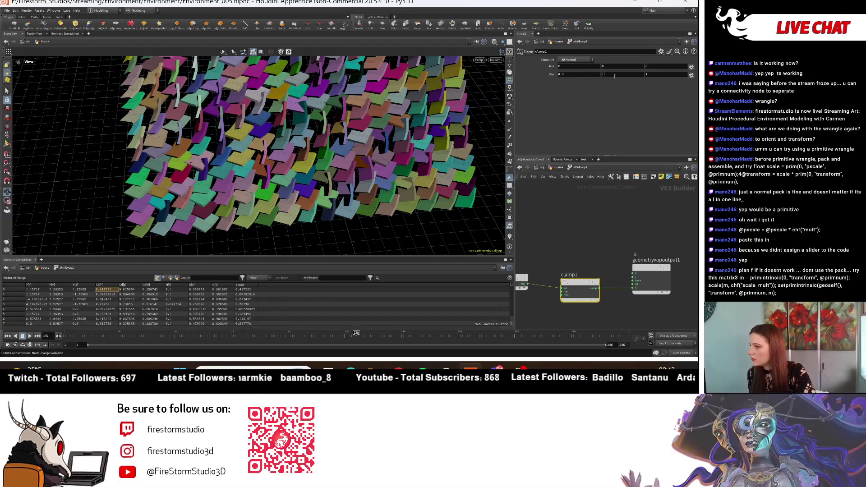
pyautogui.press('Tab')
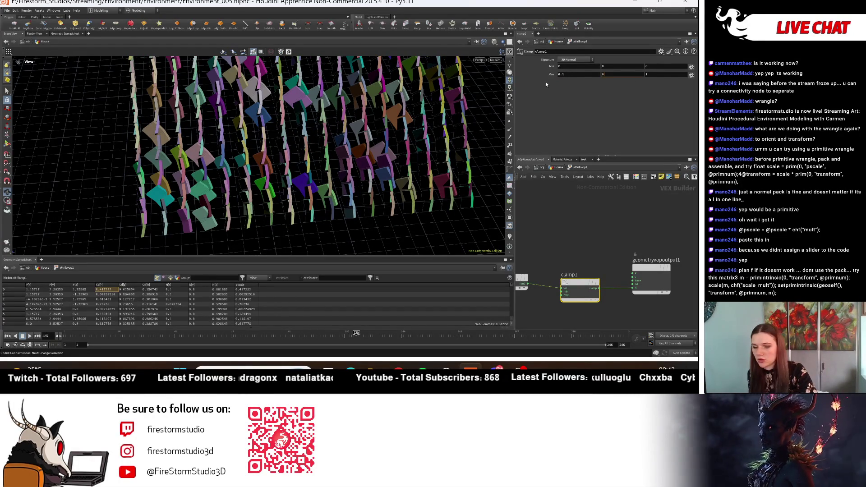
pyautogui.write('0.1')
pyautogui.press('Return')
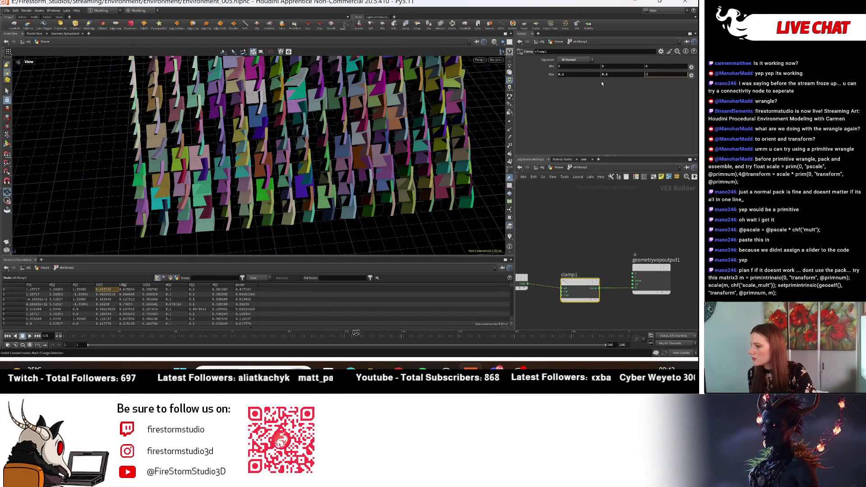
pyautogui.write('.1')
pyautogui.press('Return')
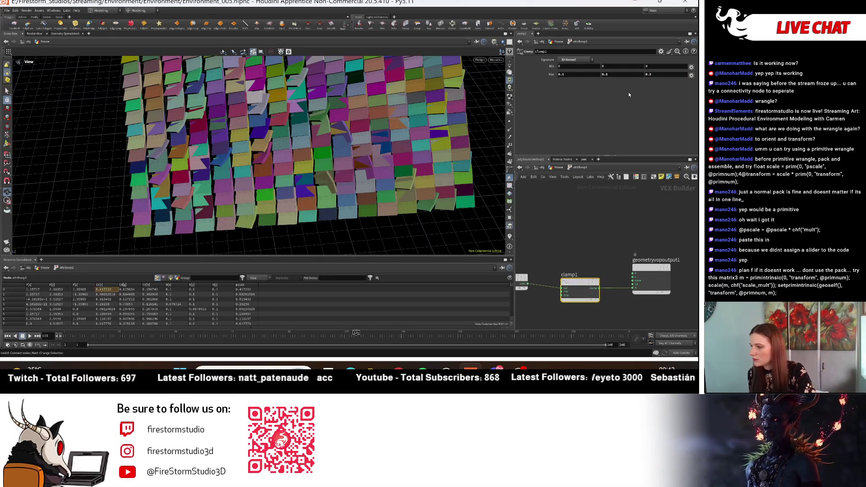
# - Fine-tune the clamp's maximum values with the value ladder, resetting the second maximum to 0.1
pyautogui.moveTo(650, 74)
pyautogui.mouseDown(button='middle')
pyautogui.moveTo(650, 91)
pyautogui.moveTo(622, 88)
pyautogui.mouseUp(button='middle')
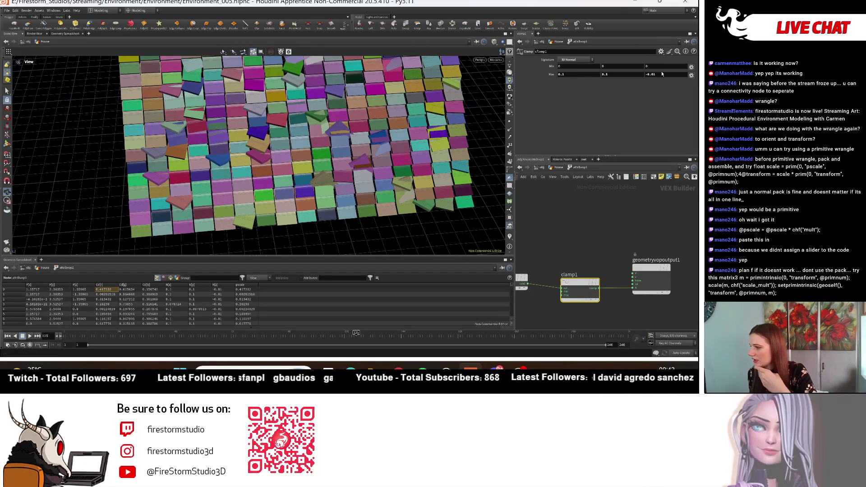
pyautogui.press('Return')
pyautogui.moveTo(610, 75)
pyautogui.mouseDown(button='middle')
pyautogui.moveTo(612, 84)
pyautogui.moveTo(599, 74)
pyautogui.moveTo(562, 81)
pyautogui.mouseUp(button='middle')
pyautogui.doubleClick(608, 74)
pyautogui.write('0.1')
pyautogui.press('Return')
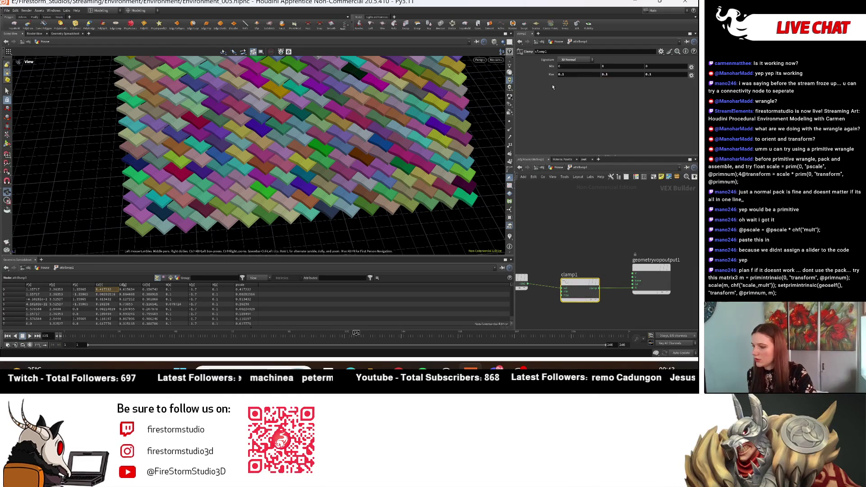
pyautogui.moveTo(571, 75)
pyautogui.mouseDown(button='middle')
pyautogui.moveTo(587, 88)
pyautogui.moveTo(609, 87)
pyautogui.moveTo(522, 108)
pyautogui.moveTo(600, 73)
pyautogui.mouseUp(button='middle')
# - Set clamp1's first maximum to 0 and its first minimum to 1
pyautogui.moveTo(343, 181)
pyautogui.mouseDown()
pyautogui.moveTo(392, 218)
pyautogui.moveTo(370, 83)
pyautogui.moveTo(386, 169)
pyautogui.moveTo(370, 136)
pyautogui.mouseUp()
pyautogui.moveTo(592, 268); pyautogui.dragTo(623, 253, button='middle')
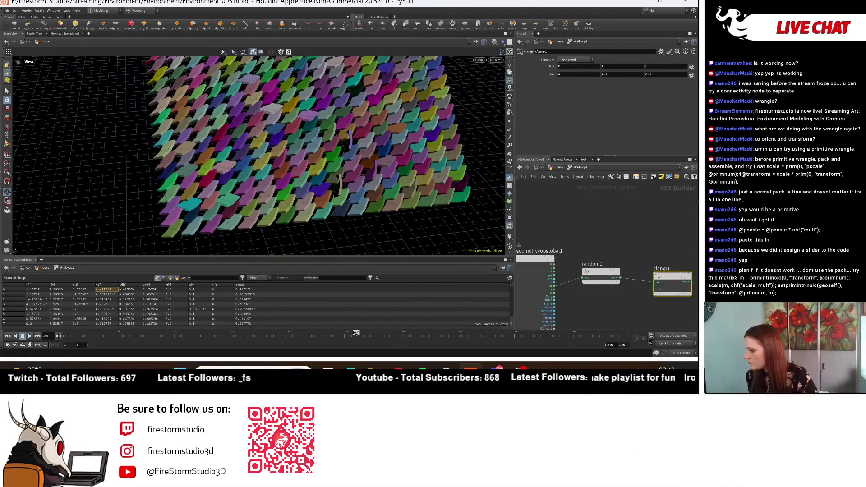
pyautogui.moveTo(343, 153)
pyautogui.mouseDown()
pyautogui.moveTo(332, 74)
pyautogui.moveTo(343, 153)
pyautogui.mouseUp()
pyautogui.moveTo(587, 68); pyautogui.dragTo(686, 68, button='middle')
pyautogui.moveTo(356, 113); pyautogui.dragTo(368, 148)
pyautogui.click(574, 70)
pyautogui.write('1')
pyautogui.press('Return')
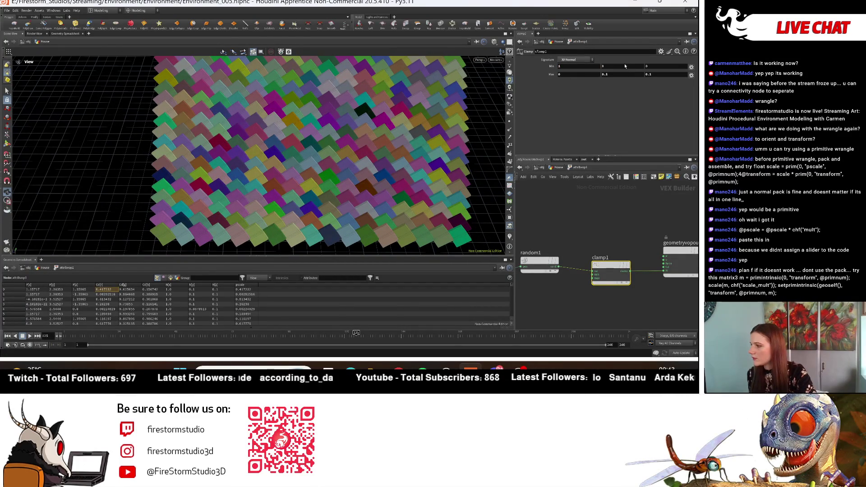
# - Raise clamp1's minimum Y from 1.8 to 2, checking the tile grid from lower angles
pyautogui.moveTo(627, 69)
pyautogui.mouseDown(button='middle')
pyautogui.moveTo(666, 60)
pyautogui.moveTo(637, 57)
pyautogui.moveTo(620, 66)
pyautogui.mouseUp(button='middle')
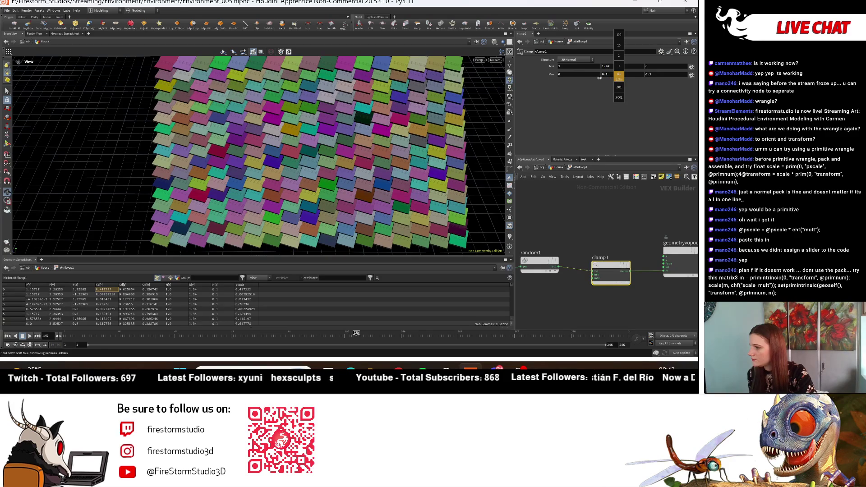
pyautogui.moveTo(582, 79)
pyautogui.mouseDown(button='middle')
pyautogui.moveTo(604, 67)
pyautogui.moveTo(587, 66)
pyautogui.mouseUp(button='middle')
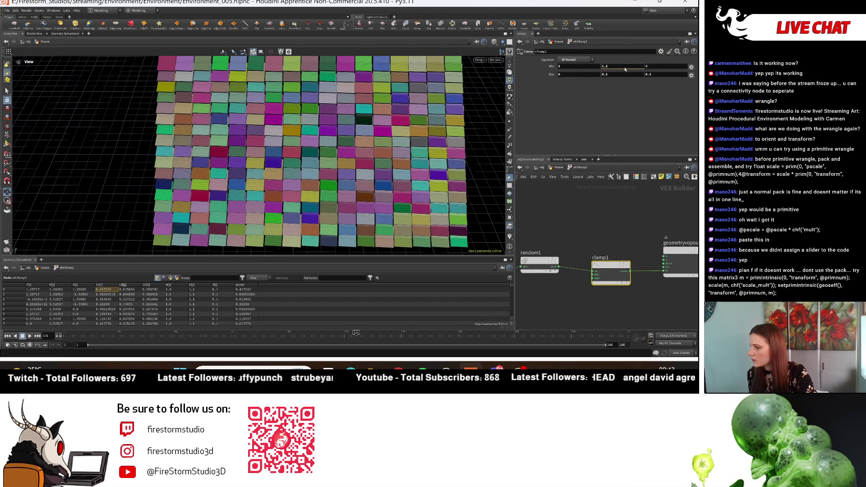
pyautogui.press('BackSpace')
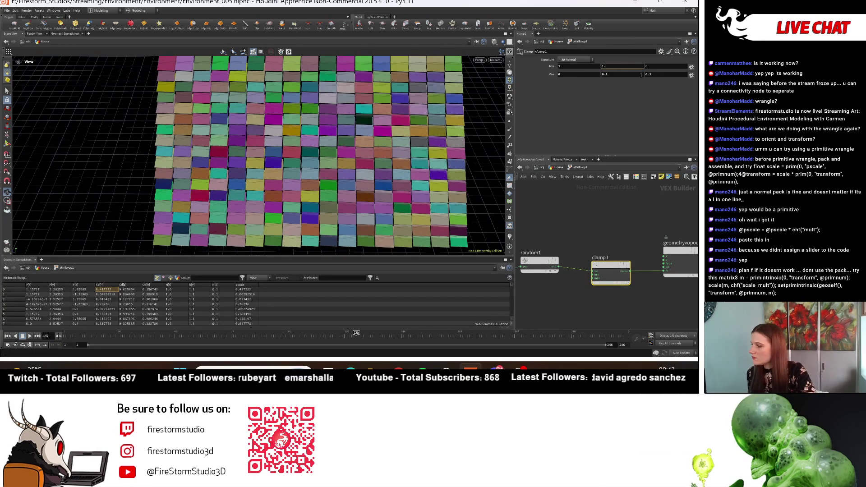
pyautogui.write('8')
pyautogui.press('Return')
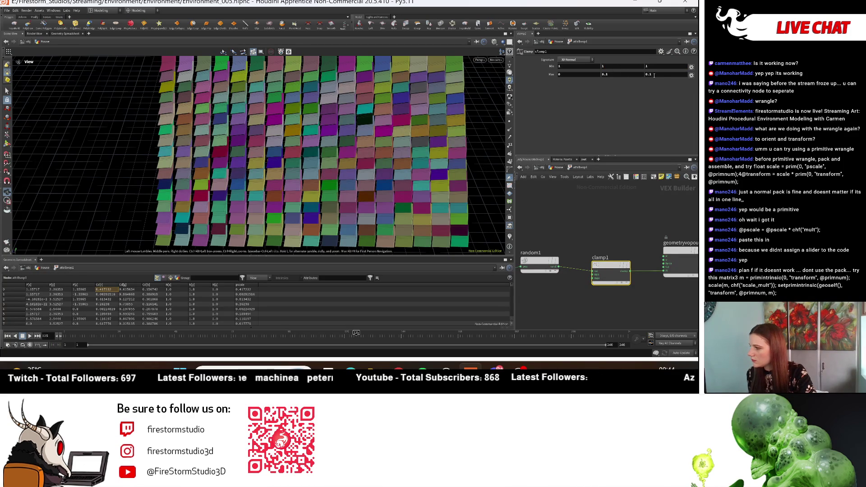
pyautogui.moveTo(315, 149)
pyautogui.mouseDown()
pyautogui.moveTo(353, 92)
pyautogui.moveTo(495, 80)
pyautogui.mouseUp()
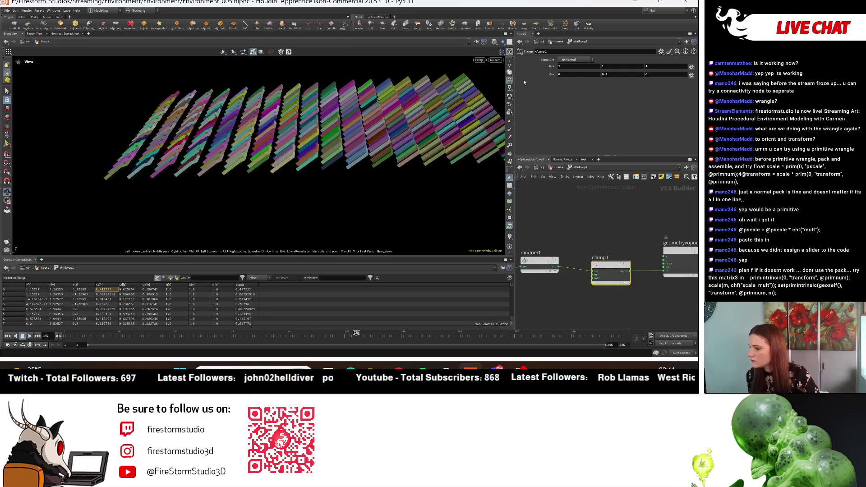
pyautogui.moveTo(605, 67)
pyautogui.mouseDown(button='middle')
pyautogui.moveTo(617, 59)
pyautogui.moveTo(602, 59)
pyautogui.moveTo(617, 58)
pyautogui.mouseUp(button='middle')
pyautogui.moveTo(280, 181)
pyautogui.mouseDown()
pyautogui.moveTo(234, 172)
pyautogui.moveTo(324, 149)
pyautogui.moveTo(335, 158)
pyautogui.mouseUp()
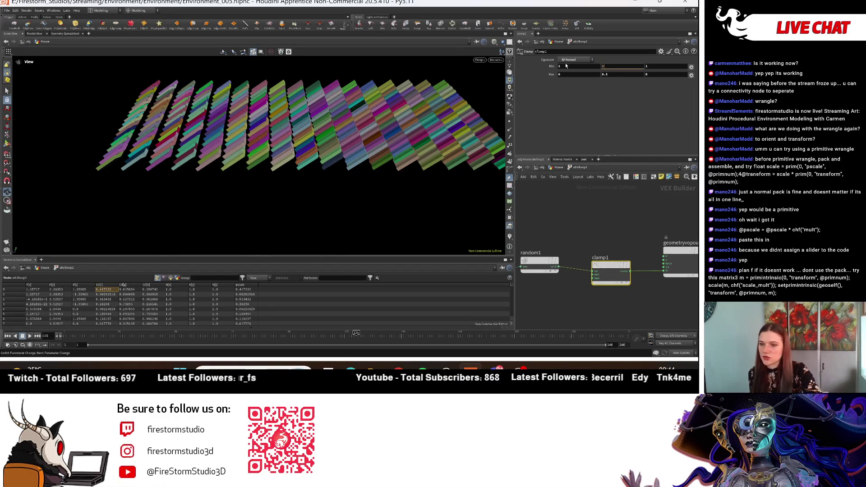
pyautogui.press('Return')
# - Fine-tune clamp1's minimum X value and return to the geometry network level
pyautogui.moveTo(566, 66)
pyautogui.mouseDown(button='middle')
pyautogui.moveTo(574, 59)
pyautogui.moveTo(569, 80)
pyautogui.mouseUp(button='middle')
pyautogui.click(549, 75)
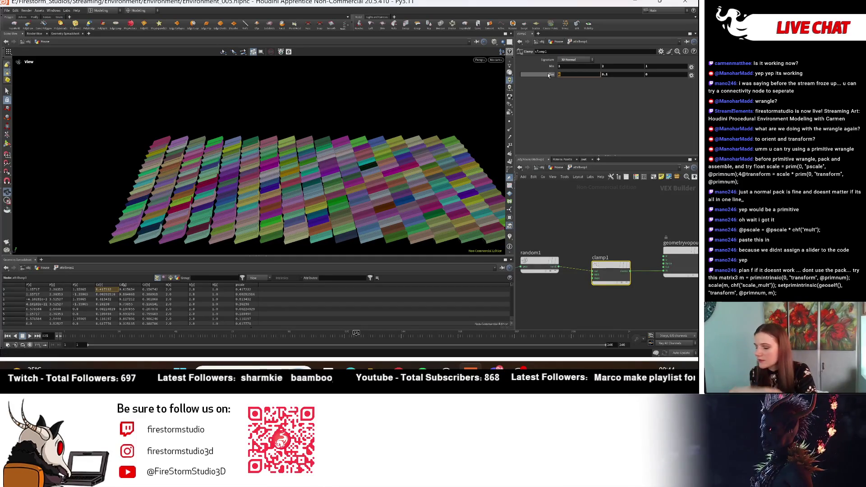
pyautogui.moveTo(573, 66)
pyautogui.mouseDown(button='middle')
pyautogui.moveTo(592, 72)
pyautogui.moveTo(571, 87)
pyautogui.mouseUp(button='middle')
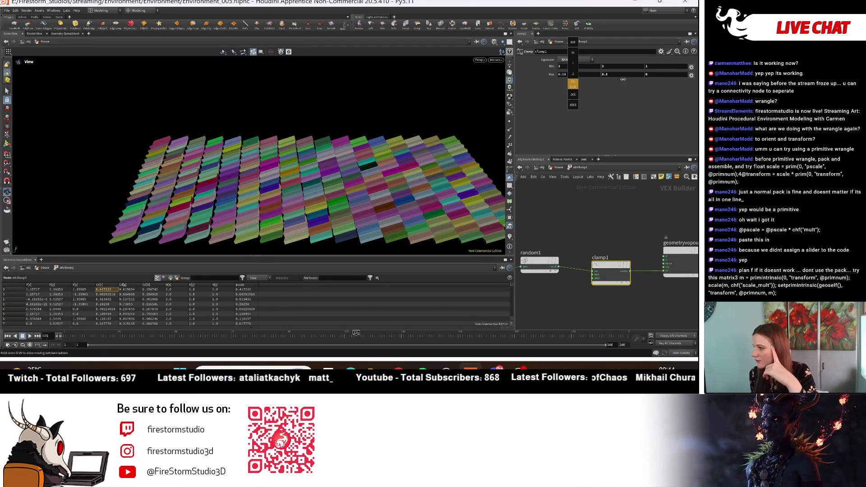
pyautogui.moveTo(623, 79); pyautogui.dragTo(624, 79, button='middle')
pyautogui.scroll(2, 561, 220)
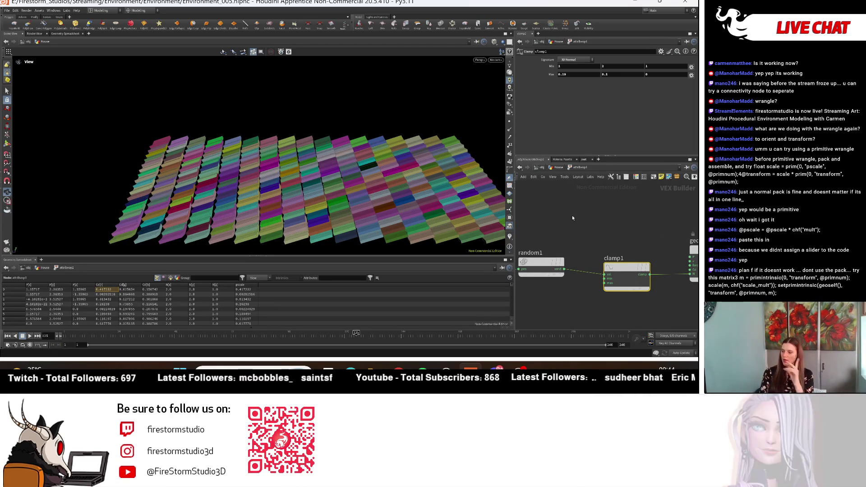
pyautogui.click(558, 167)
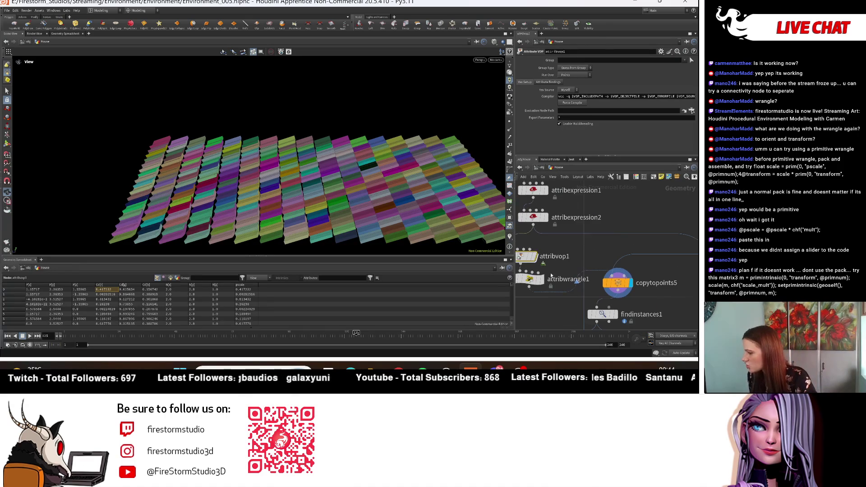
# - Bypass attribvop1 to compare the tile grid, then re-enable it and step inside its network
pyautogui.press('q')
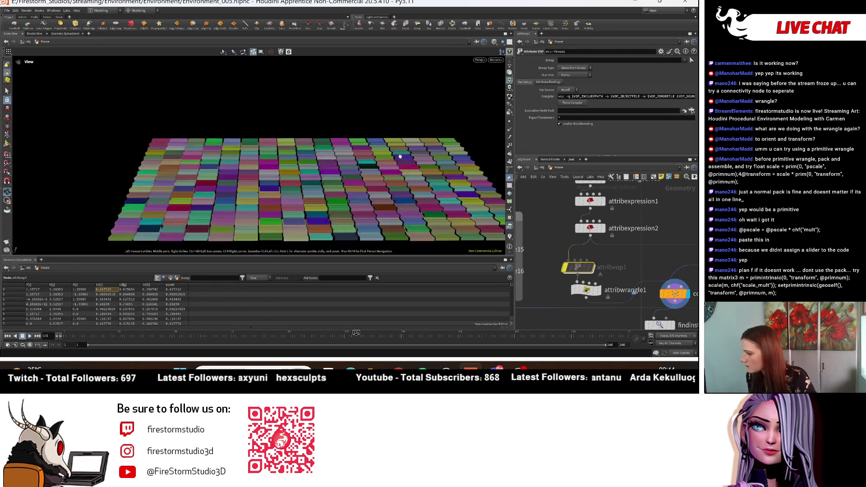
pyautogui.moveTo(294, 71); pyautogui.dragTo(381, 73)
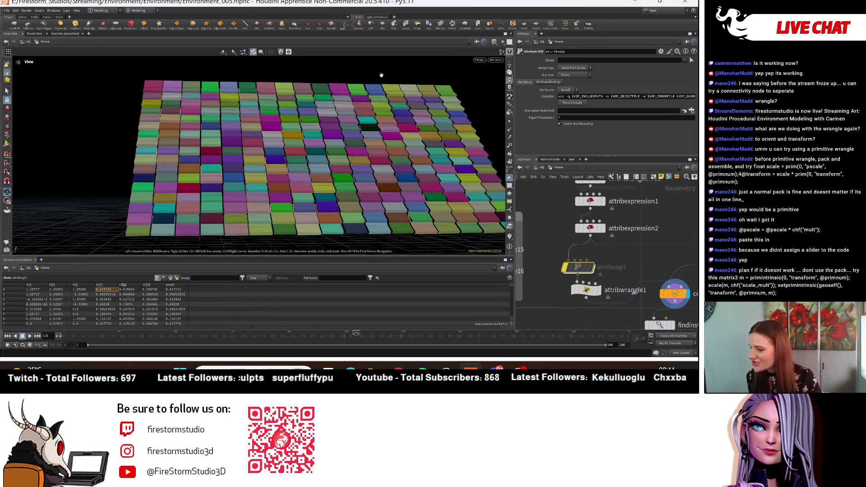
pyautogui.scroll(4, 388, 74)
pyautogui.scroll(-5, 409, 77)
pyautogui.scroll(2, 588, 269)
pyautogui.moveTo(588, 270); pyautogui.dragTo(569, 255)
pyautogui.click(558, 236)
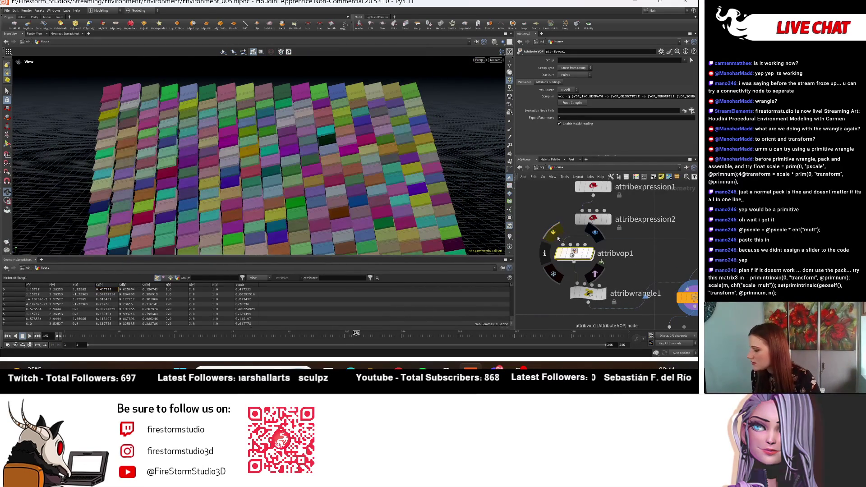
pyautogui.doubleClick(576, 254)
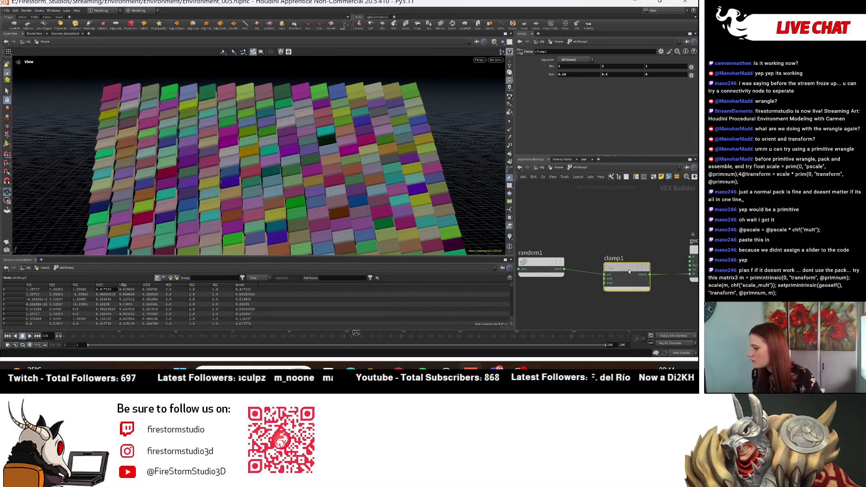
# - Delete clamp1 and turn on Clamp Position to Integer in random1
pyautogui.press('Delete')
pyautogui.moveTo(582, 218); pyautogui.dragTo(658, 203, button='middle')
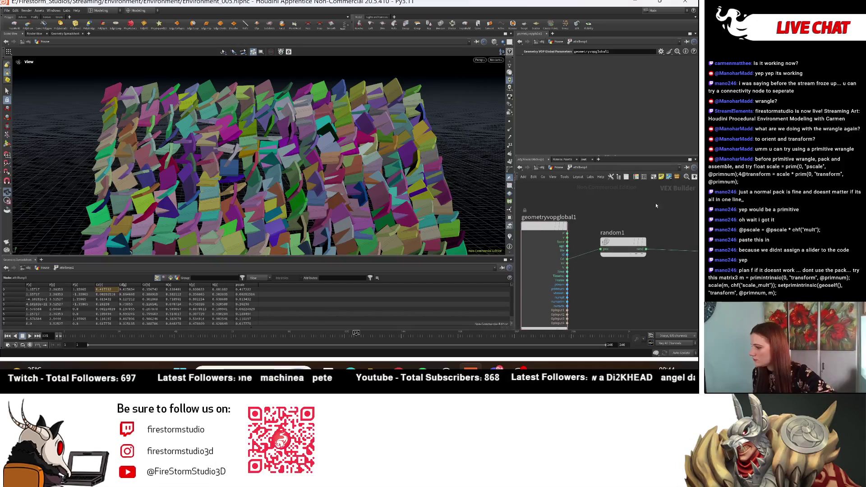
pyautogui.moveTo(624, 237); pyautogui.dragTo(586, 243, button='middle')
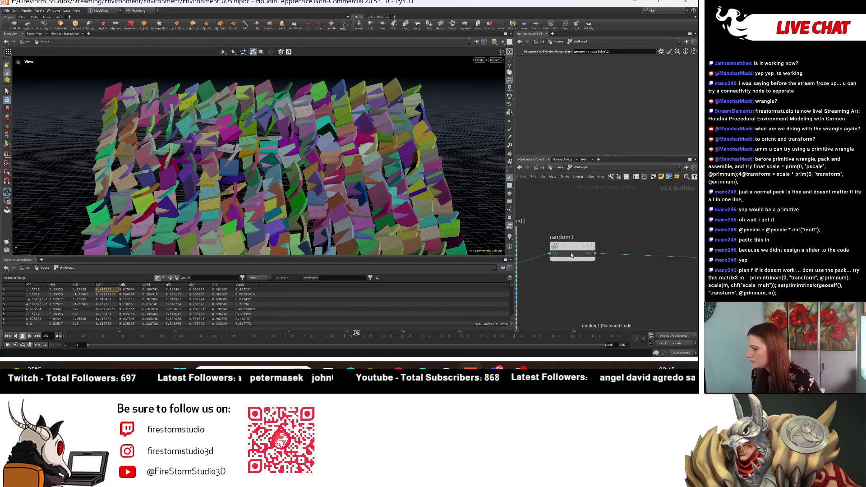
pyautogui.moveTo(586, 247); pyautogui.dragTo(625, 242)
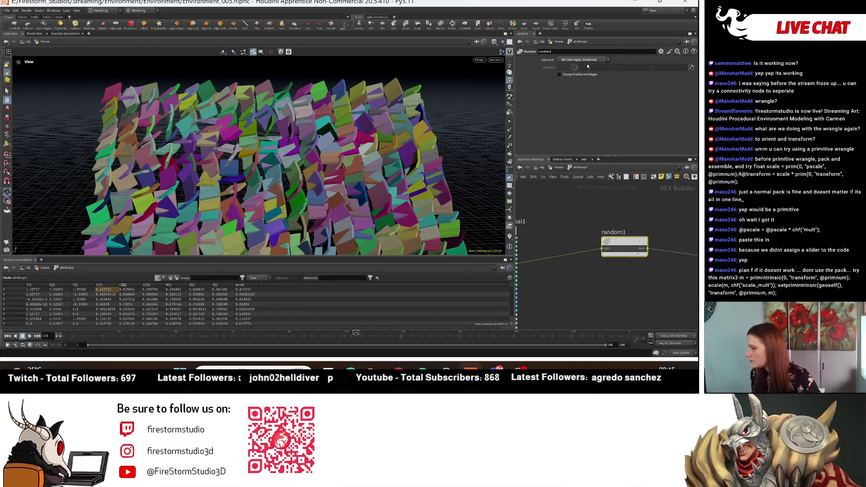
pyautogui.click(581, 75)
pyautogui.click(581, 74)
pyautogui.click(581, 74)
# - Wire the global N output into random1's input so the cards tilt randomly
pyautogui.moveTo(433, 163)
pyautogui.mouseDown()
pyautogui.moveTo(420, 176)
pyautogui.moveTo(495, 213)
pyautogui.mouseUp()
pyautogui.moveTo(531, 248); pyautogui.dragTo(614, 239, button='middle')
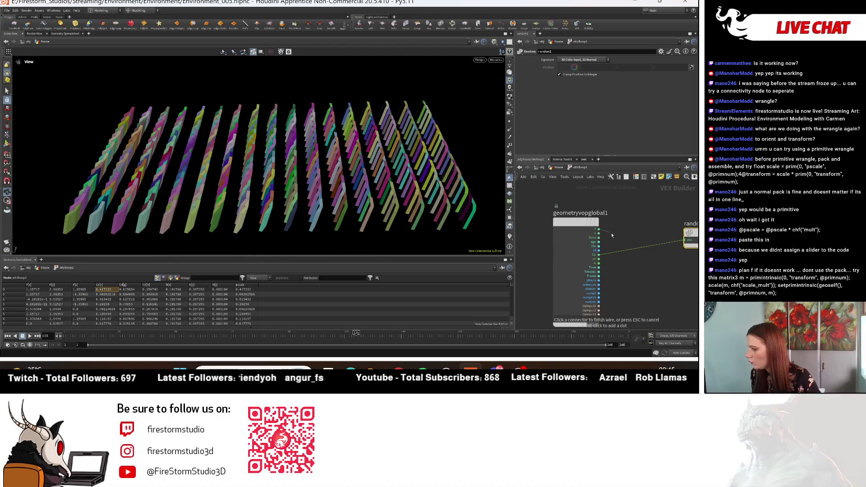
pyautogui.click(600, 263)
pyautogui.click(685, 240)
pyautogui.moveTo(685, 240); pyautogui.dragTo(579, 245, button='middle')
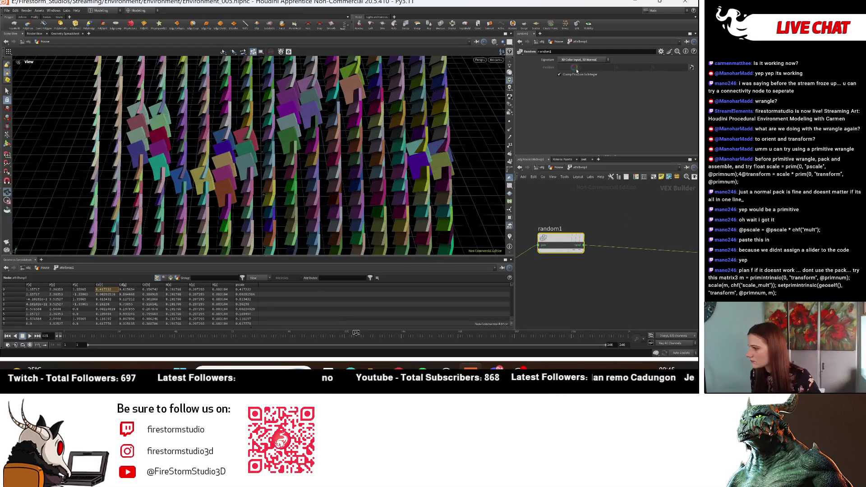
pyautogui.click(578, 75)
pyautogui.moveTo(325, 136)
pyautogui.mouseDown()
pyautogui.moveTo(354, 105)
pyautogui.moveTo(397, 149)
pyautogui.mouseUp()
pyautogui.moveTo(560, 241)
pyautogui.moveTo(567, 250)
pyautogui.mouseDown(button='middle')
pyautogui.moveTo(585, 240)
pyautogui.moveTo(666, 238)
pyautogui.moveTo(581, 271)
pyautogui.mouseUp(button='middle')
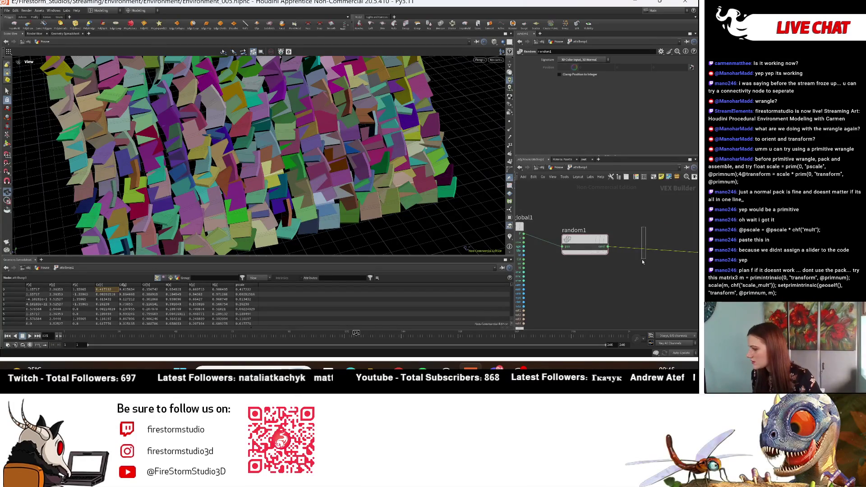
# - Insert a Clamp node after random1 with a 3D Vector signature and wire it to the output
pyautogui.press('Tab')
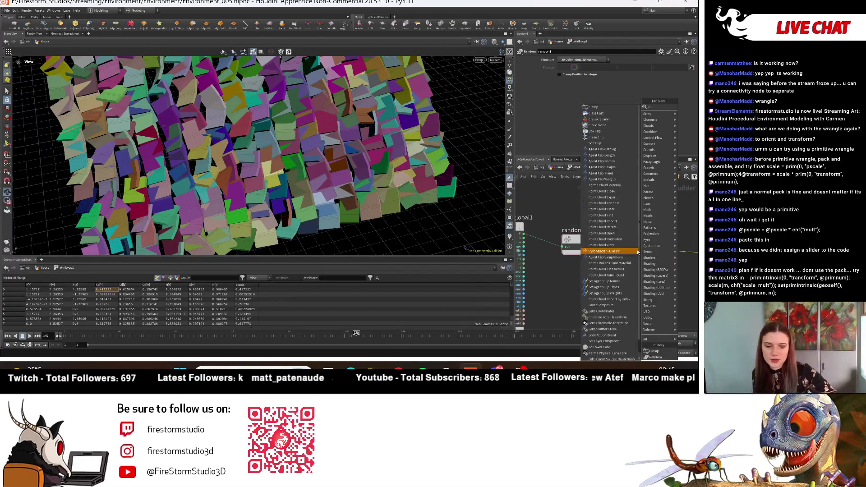
pyautogui.write('clamp')
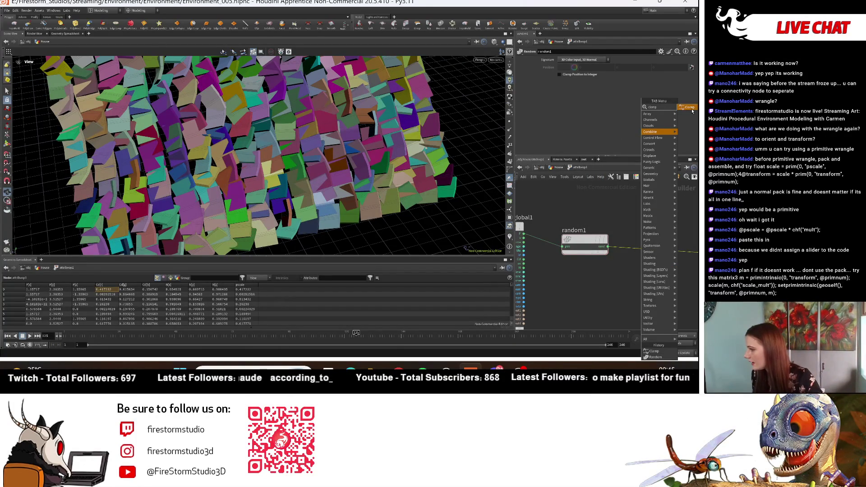
pyautogui.click(690, 108)
pyautogui.click(659, 251)
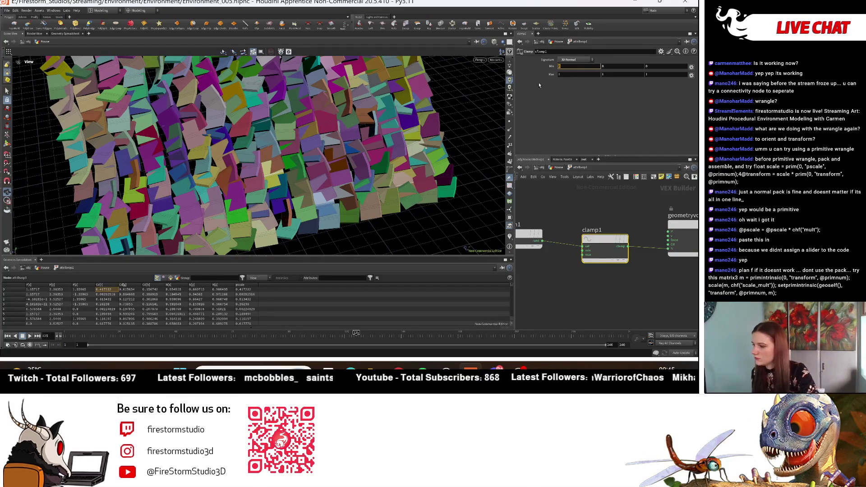
pyautogui.click(572, 59)
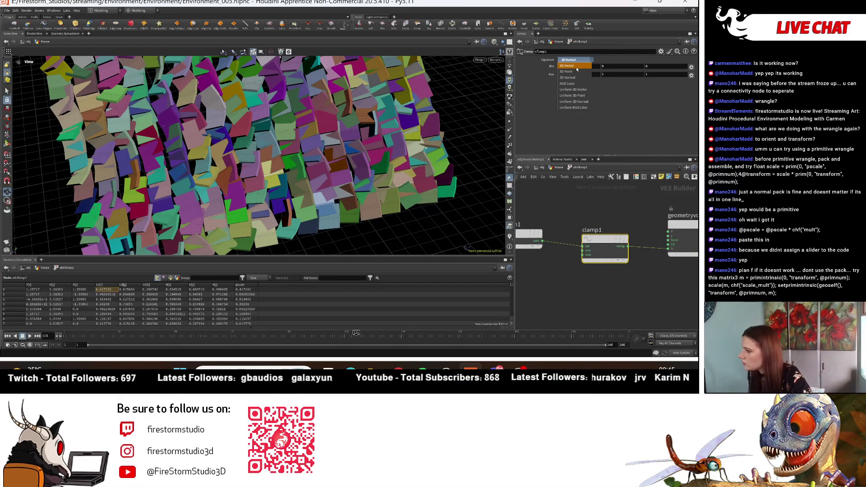
pyautogui.click(588, 103)
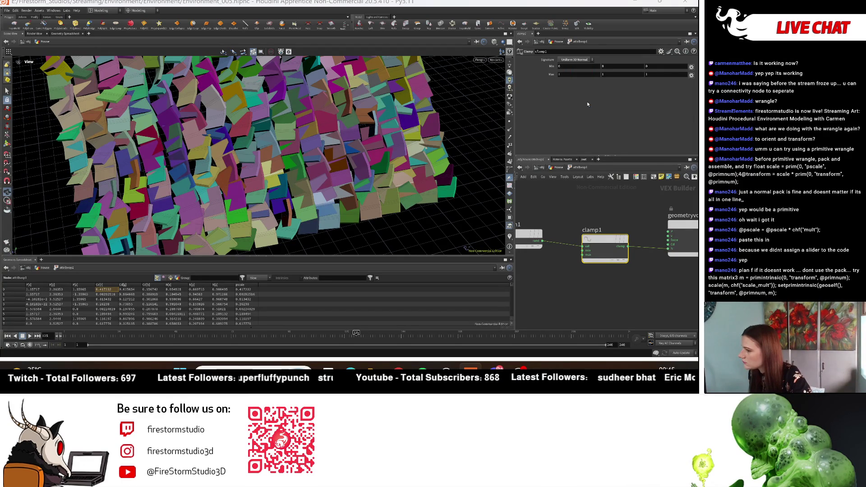
pyautogui.click(576, 60)
pyautogui.moveTo(633, 224); pyautogui.dragTo(621, 240, button='middle')
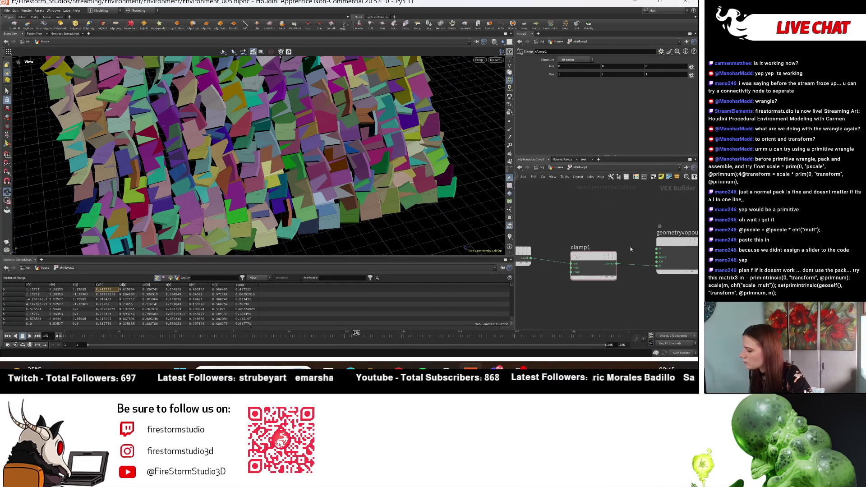
pyautogui.moveTo(618, 264); pyautogui.dragTo(657, 249)
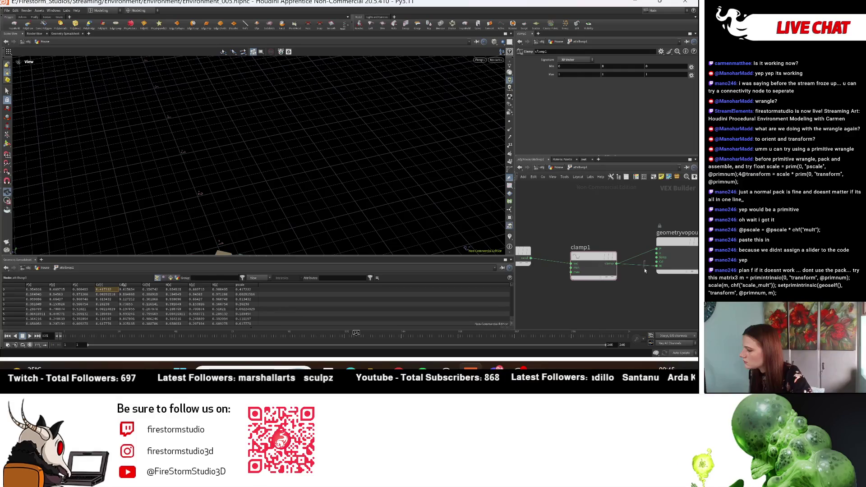
pyautogui.moveTo(387, 155)
pyautogui.mouseDown()
pyautogui.moveTo(456, 167)
pyautogui.moveTo(415, 136)
pyautogui.moveTo(361, 113)
pyautogui.mouseUp()
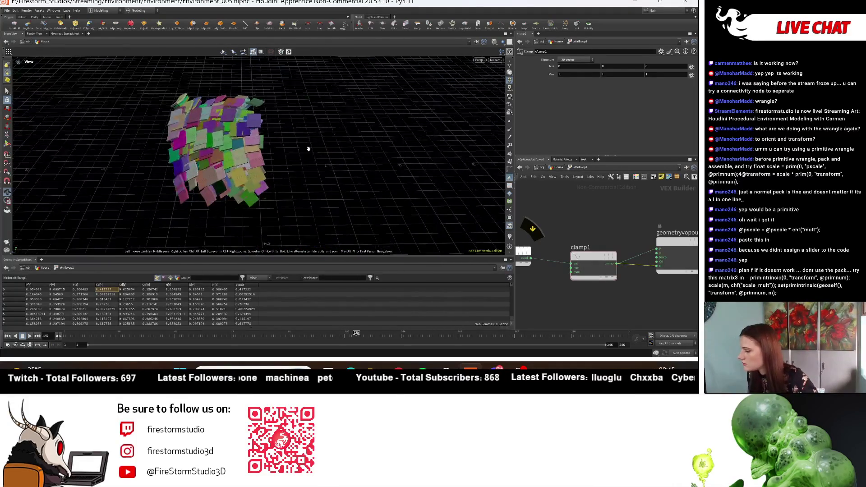
pyautogui.scroll(-3, 669, 243)
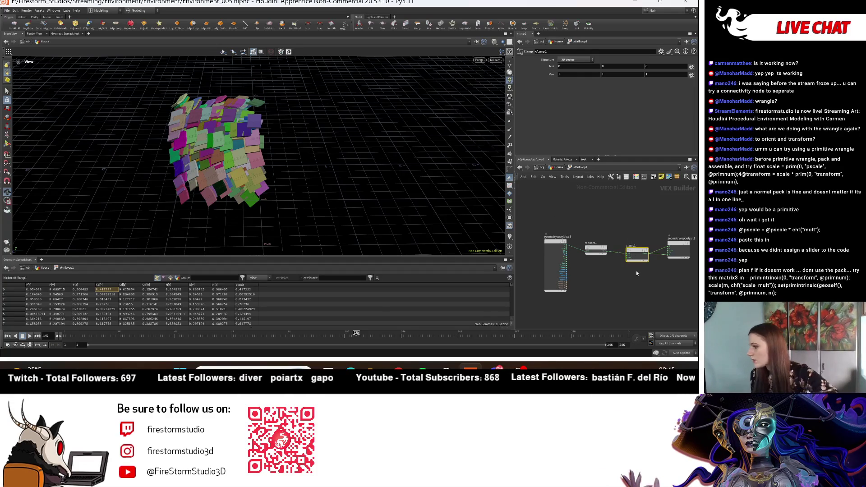
# - Delete clamp1 and wire random1 directly into the output's normal
pyautogui.press('Delete')
pyautogui.click(596, 250)
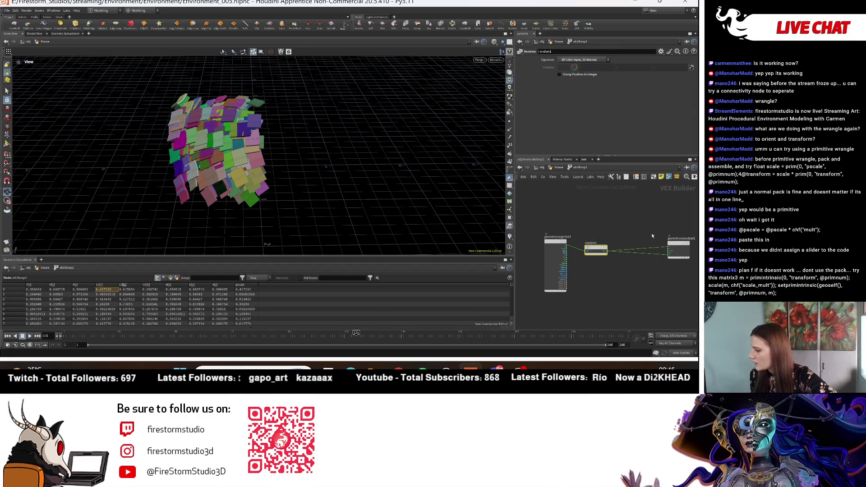
pyautogui.moveTo(652, 233); pyautogui.dragTo(651, 275)
pyautogui.moveTo(600, 250); pyautogui.dragTo(594, 244)
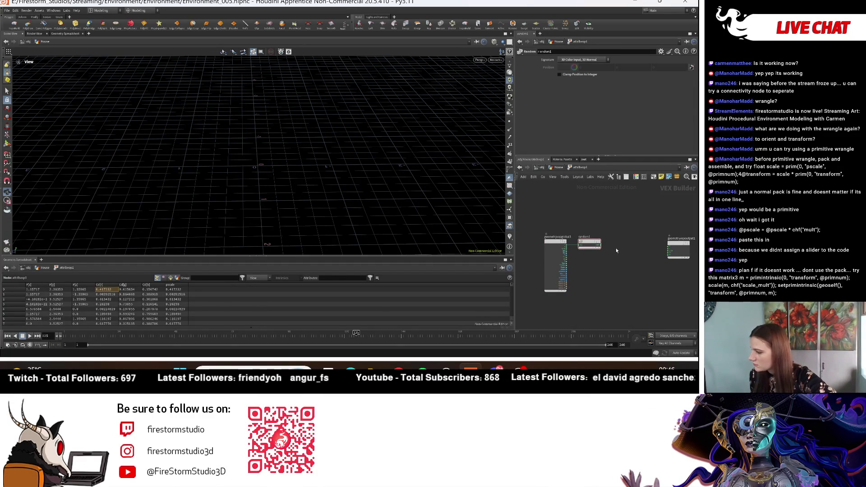
pyautogui.moveTo(600, 244); pyautogui.dragTo(670, 248)
pyautogui.scroll(1, 602, 256)
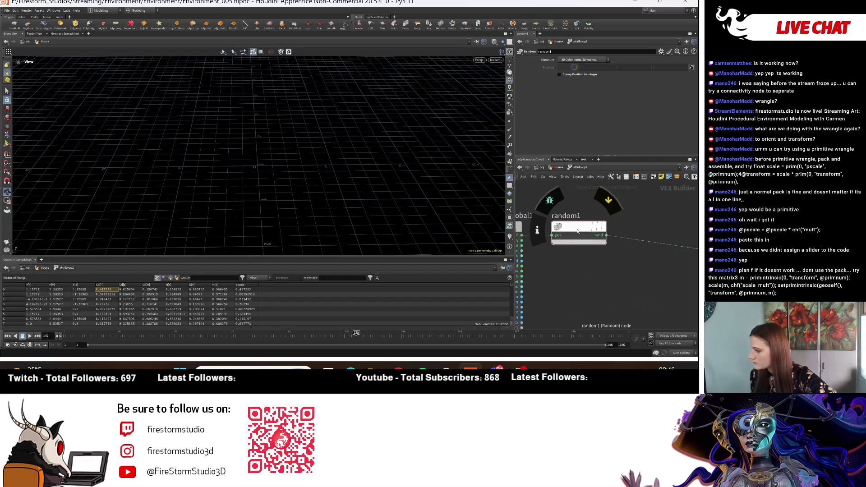
pyautogui.scroll(5, 535, 238)
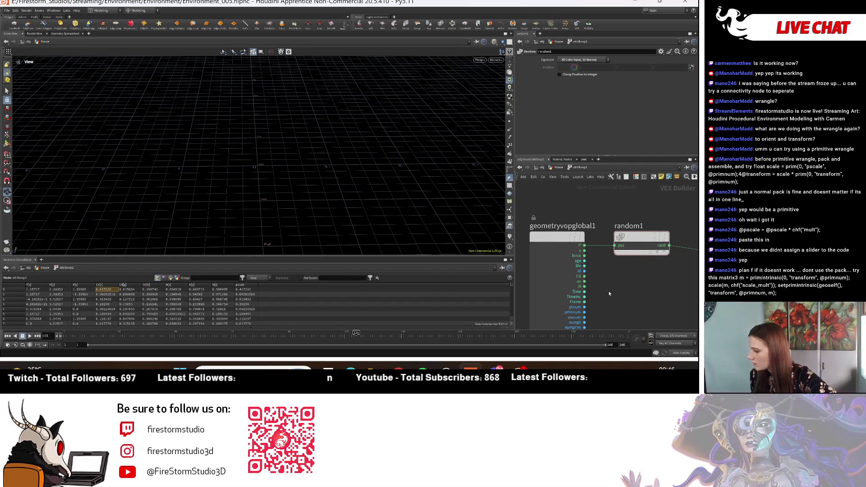
# - Wire global Cd into random1's position input, keep its signature, and frame the network
pyautogui.click(584, 277)
pyautogui.click(615, 246)
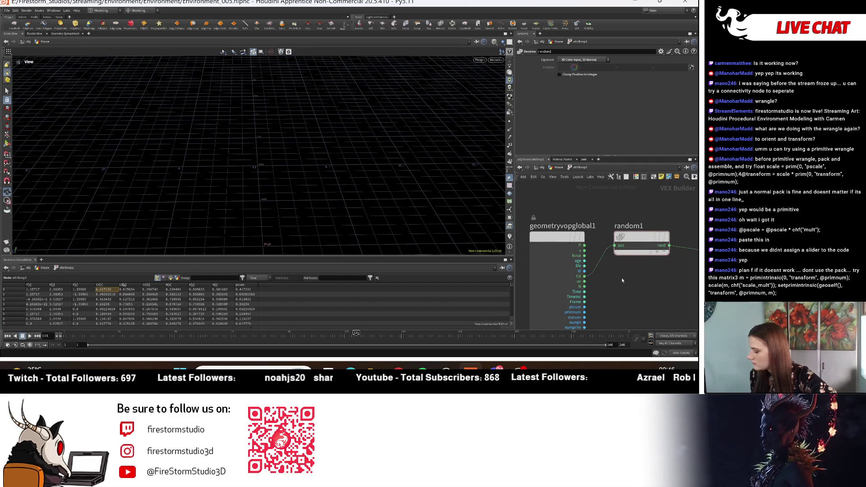
pyautogui.click(583, 59)
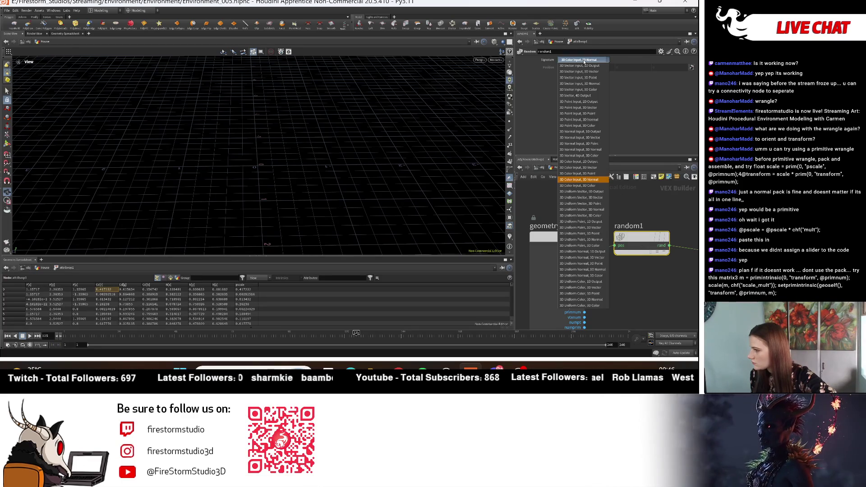
pyautogui.click(652, 253)
pyautogui.press('h')
pyautogui.moveTo(329, 113)
pyautogui.mouseDown()
pyautogui.moveTo(387, 112)
pyautogui.moveTo(352, 149)
pyautogui.moveTo(368, 140)
pyautogui.moveTo(377, 156)
pyautogui.moveTo(371, 181)
pyautogui.mouseUp()
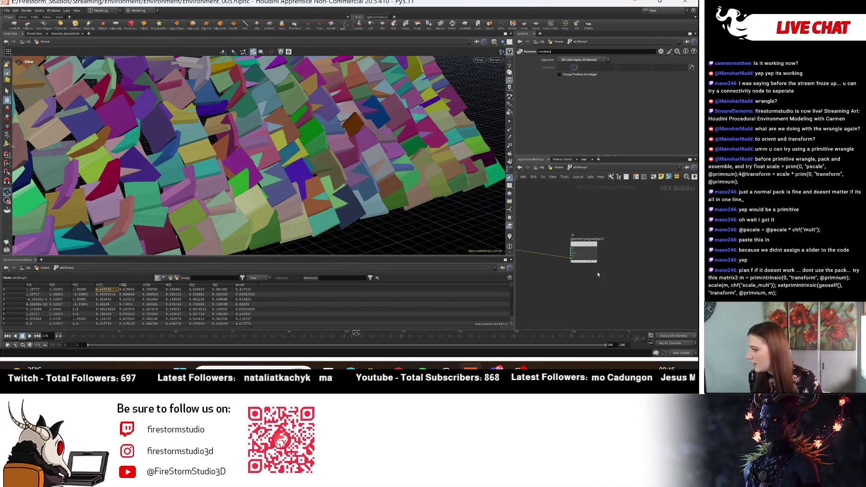
# - Add a Clamp node onto the wire between random1 and geometryvopoutput1
pyautogui.press('Tab')
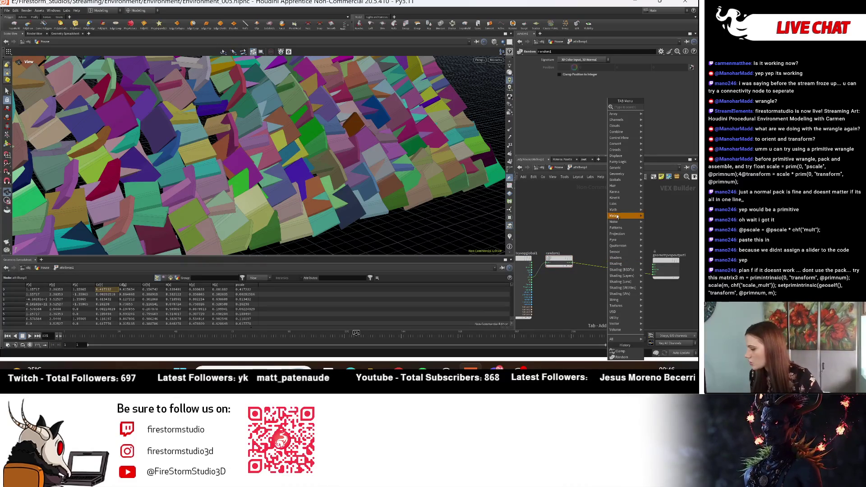
pyautogui.moveTo(620, 194)
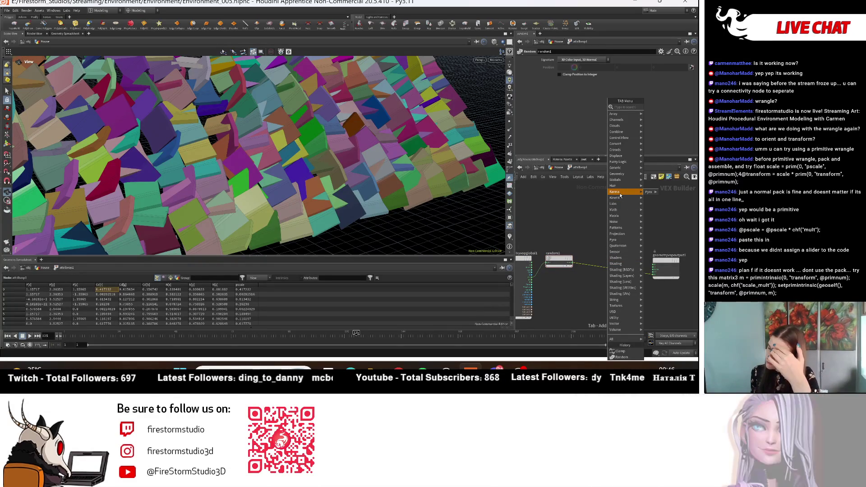
pyautogui.write('cla')
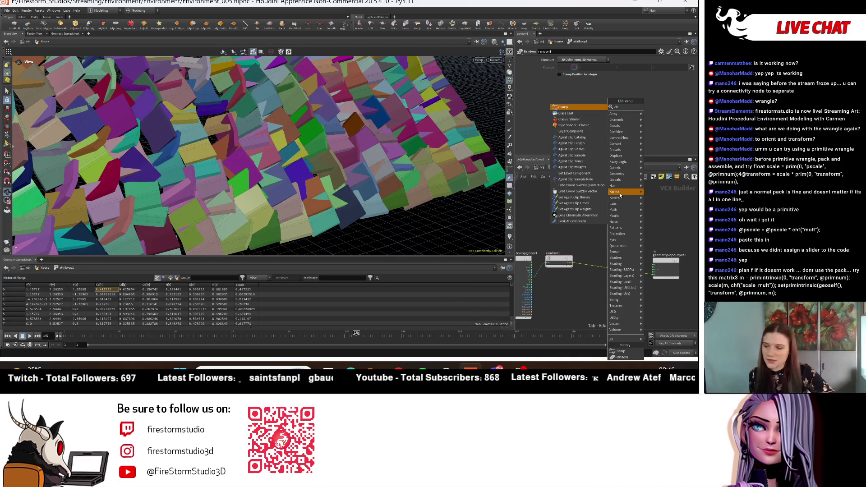
pyautogui.write('mp')
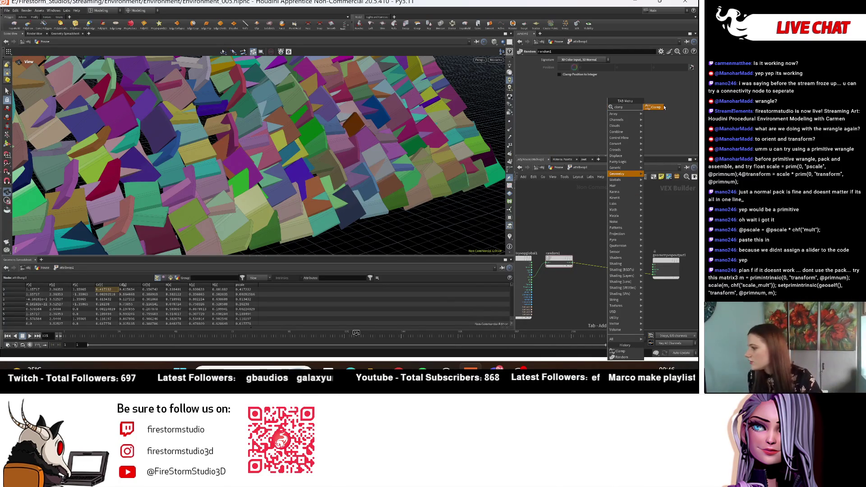
pyautogui.click(657, 107)
pyautogui.click(619, 254)
pyautogui.moveTo(266, 145)
pyautogui.mouseDown()
pyautogui.moveTo(261, 93)
pyautogui.moveTo(331, 130)
pyautogui.moveTo(248, 88)
pyautogui.moveTo(517, 62)
pyautogui.mouseUp()
pyautogui.doubleClick(578, 67)
# - Try clamp1 Min values of 2 and 1, and lower the first Max to 1.6
pyautogui.write('2')
pyautogui.press('Return')
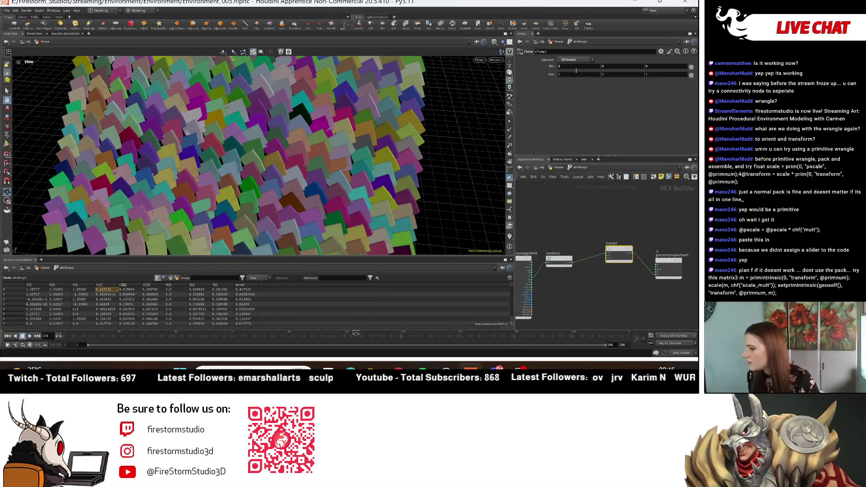
pyautogui.write('1')
pyautogui.press('Return')
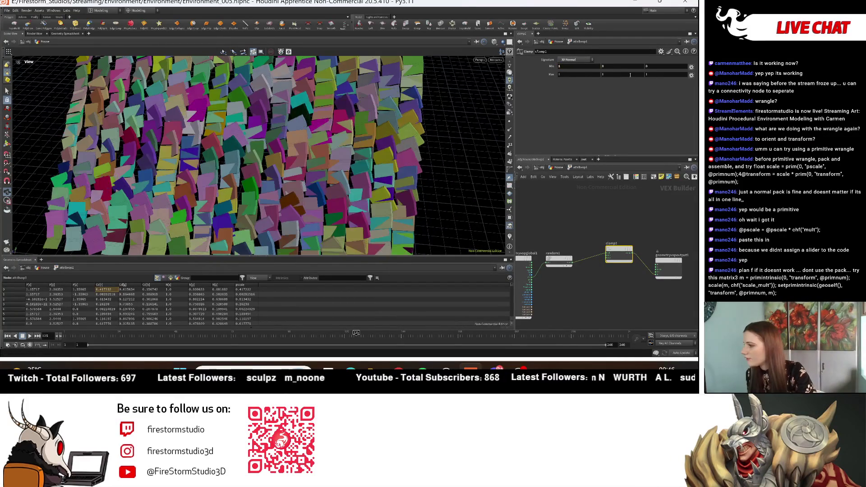
pyautogui.press('Return')
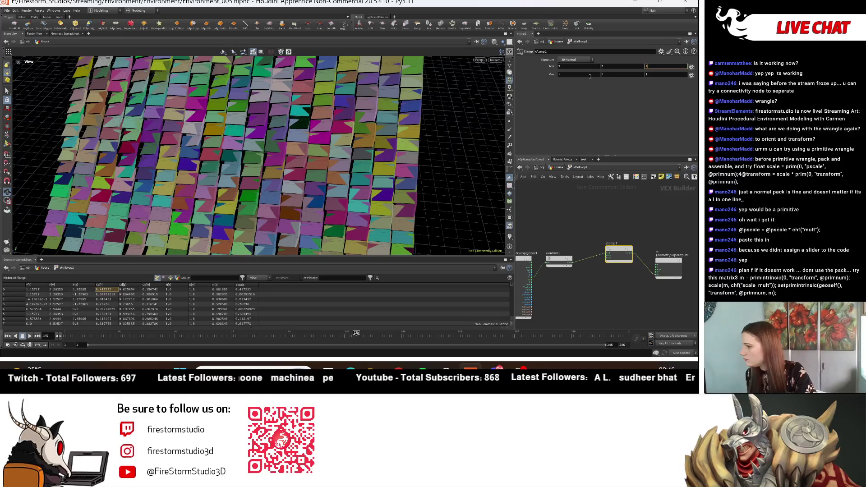
pyautogui.press('Return')
pyautogui.moveTo(343, 136); pyautogui.dragTo(394, 66)
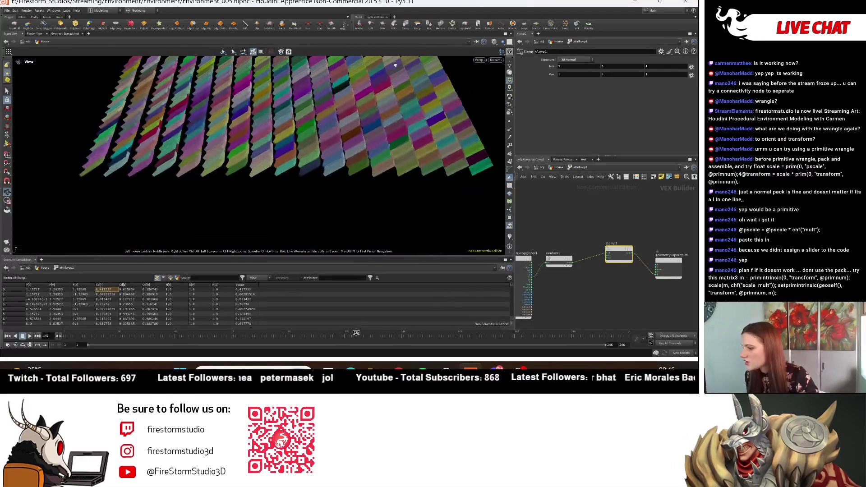
pyautogui.middleClick(573, 75)
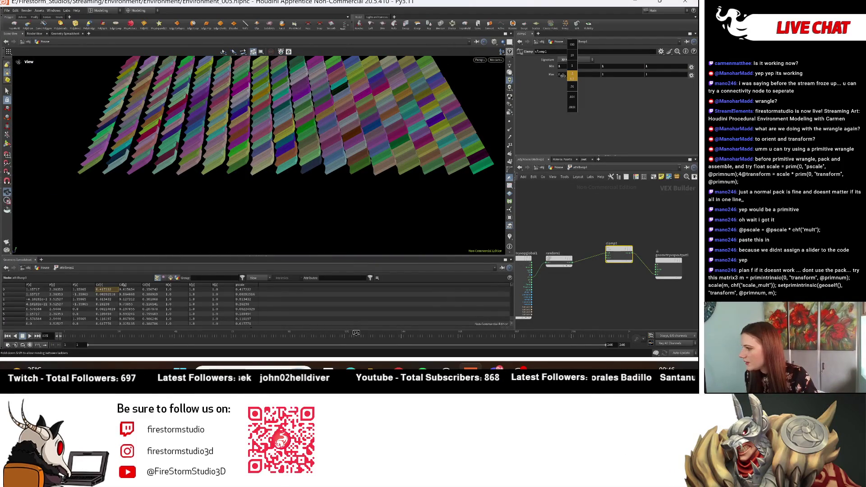
pyautogui.moveTo(599, 83); pyautogui.dragTo(571, 78, button='middle')
pyautogui.moveTo(406, 118)
pyautogui.mouseDown()
pyautogui.moveTo(399, 190)
pyautogui.moveTo(399, 115)
pyautogui.moveTo(360, 149)
pyautogui.moveTo(370, 158)
pyautogui.moveTo(402, 135)
pyautogui.moveTo(503, 137)
pyautogui.mouseUp()
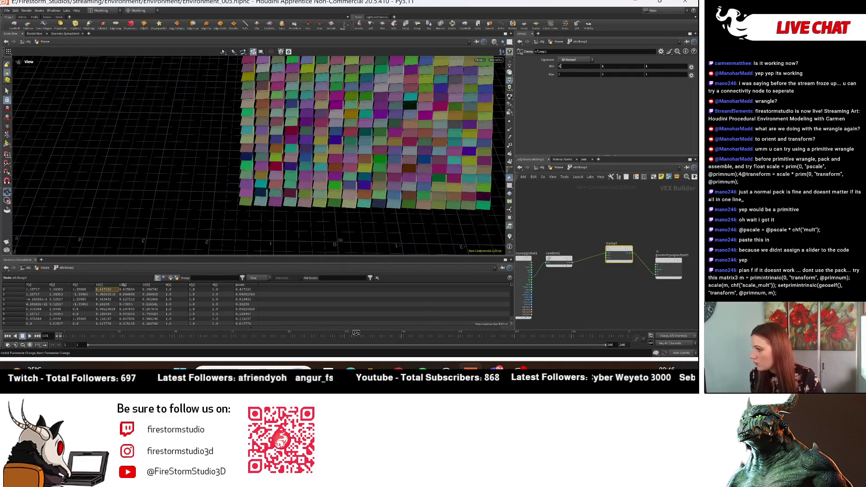
# - Set clamp1's Min to 0.9, 0.9, 0.9 so the boxes stand nearly aligned
pyautogui.write('9')
pyautogui.press('Return')
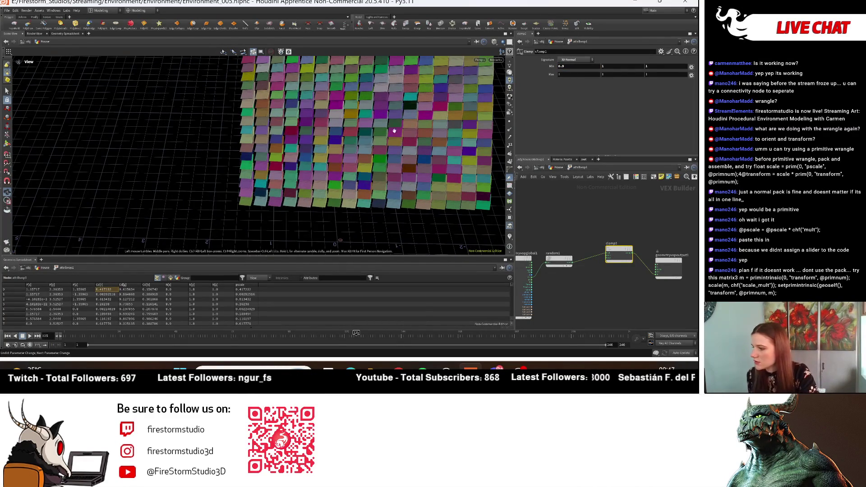
pyautogui.press('Return')
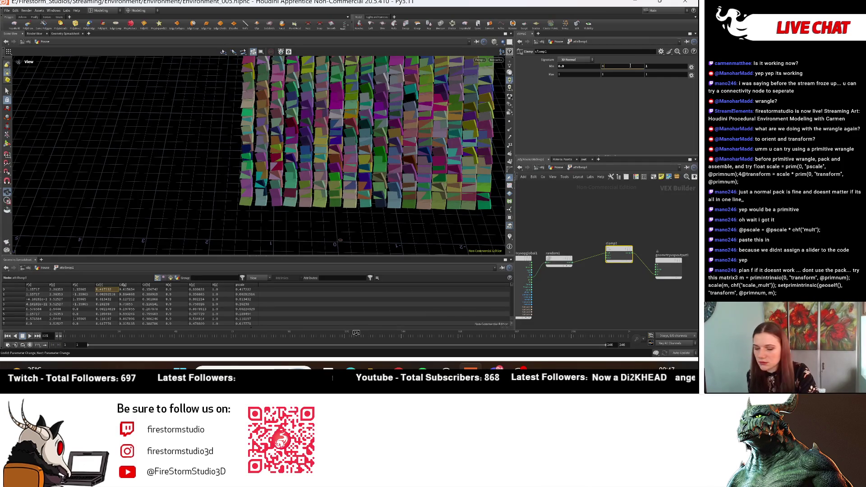
pyautogui.press('Return')
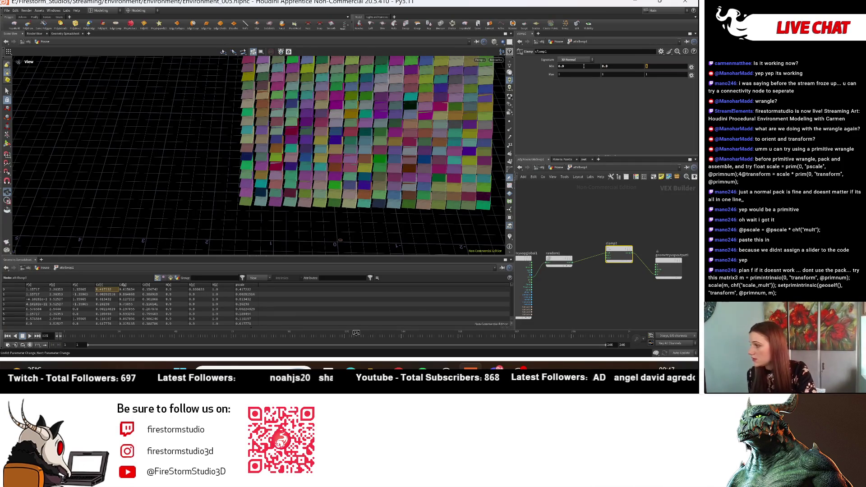
pyautogui.press('Return')
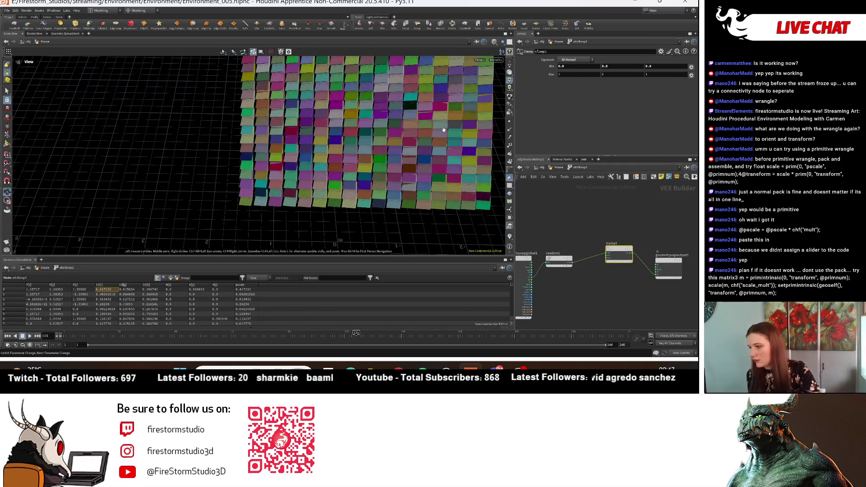
pyautogui.moveTo(383, 149)
pyautogui.mouseDown()
pyautogui.moveTo(405, 132)
pyautogui.moveTo(411, 176)
pyautogui.mouseUp()
pyautogui.scroll(2, 597, 270)
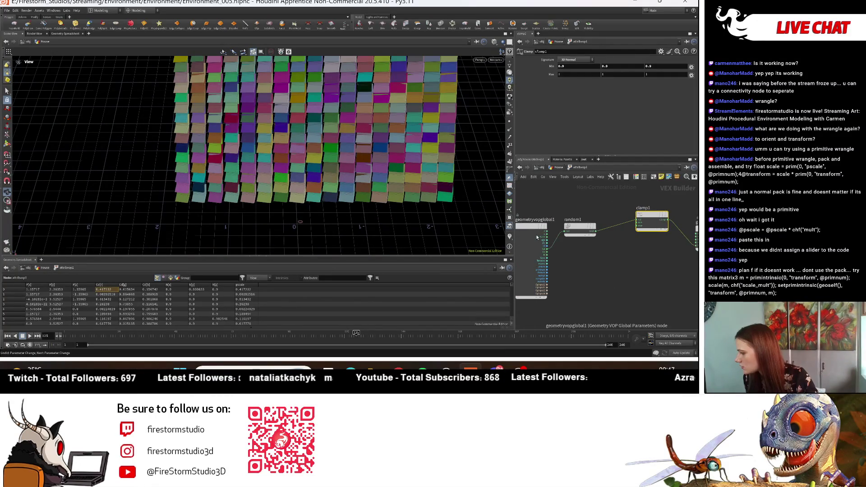
pyautogui.keyDown('alt'); pyautogui.moveTo(580, 228); pyautogui.dragTo(593, 262); pyautogui.keyUp('alt')
# - Wire random2 from the global parameters and set its signature to 3D Normal Input, 3D Vector
pyautogui.click(548, 235)
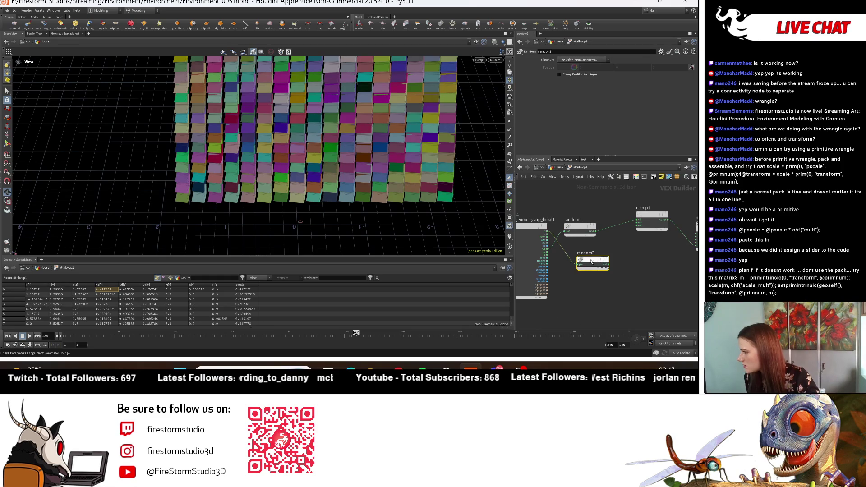
pyautogui.click(591, 60)
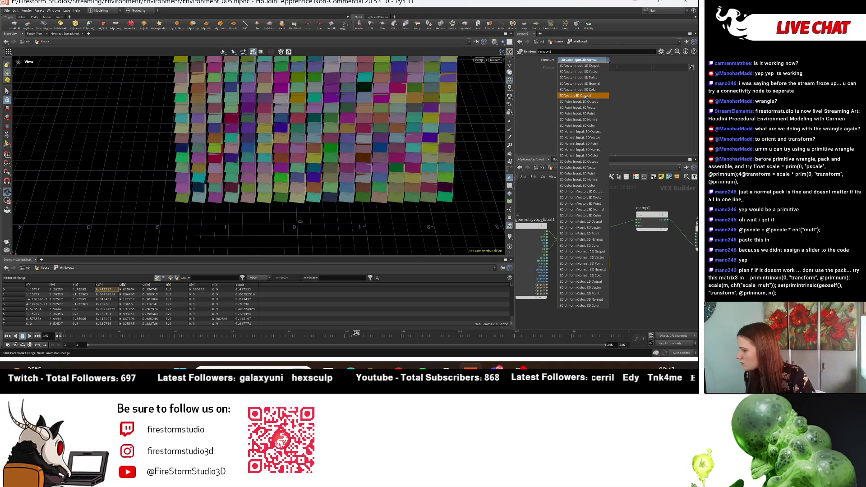
pyautogui.click(591, 126)
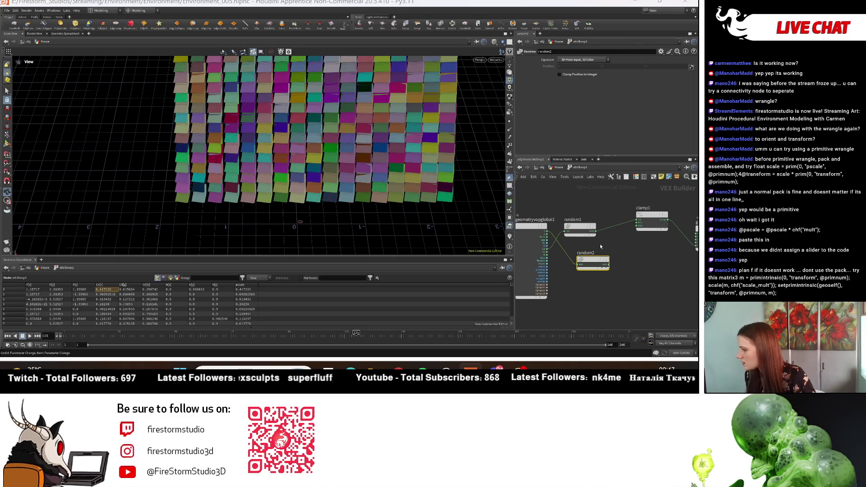
pyautogui.click(583, 60)
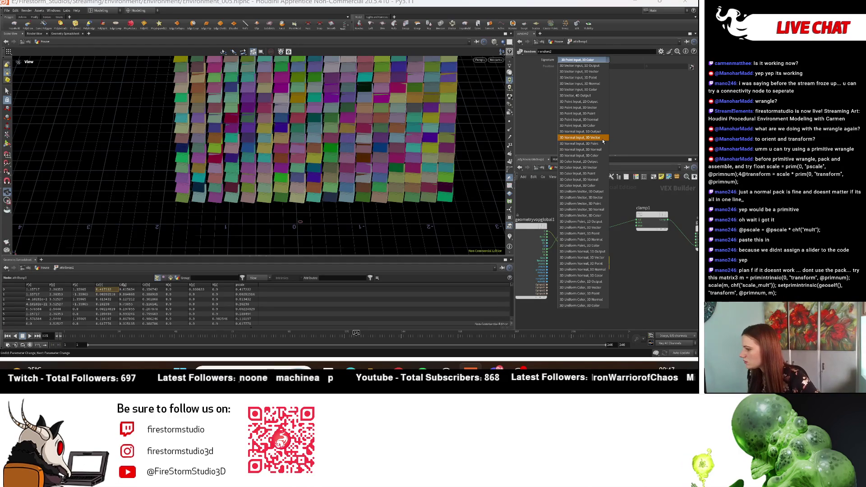
pyautogui.click(603, 139)
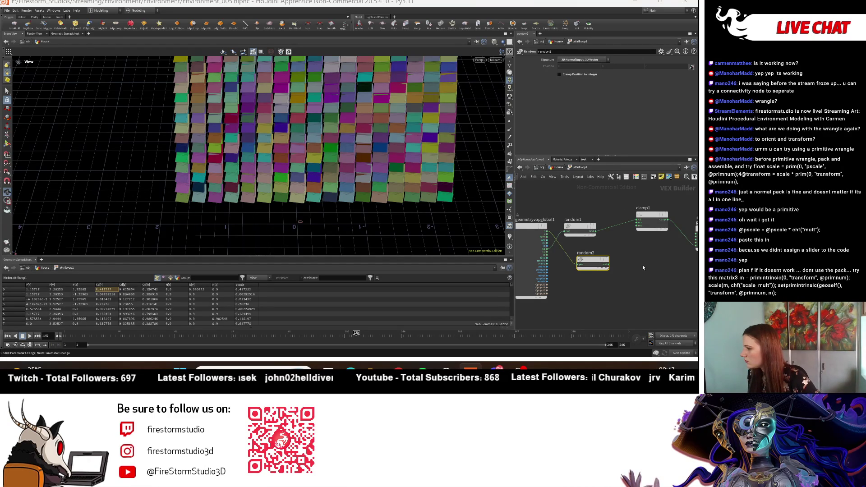
pyautogui.moveTo(632, 244); pyautogui.dragTo(615, 254, button='middle')
pyautogui.click(572, 238)
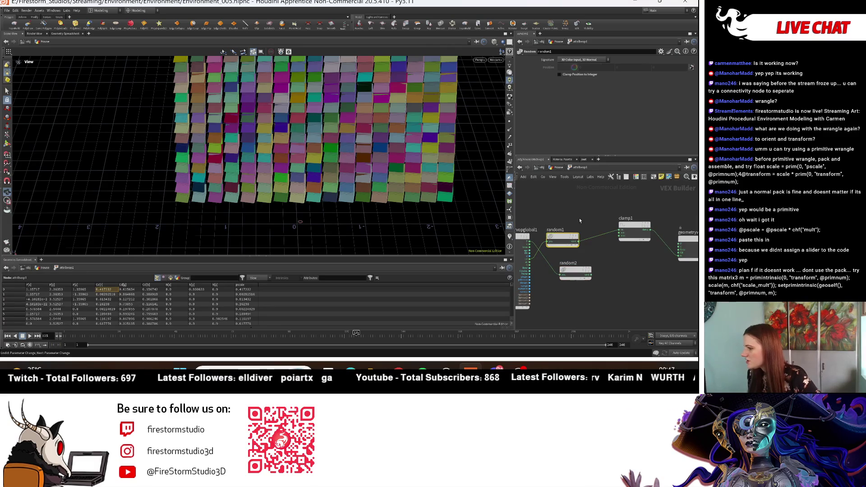
# - Duplicate clamp1 as clamp2 and feed random2's output into it
pyautogui.click(599, 60)
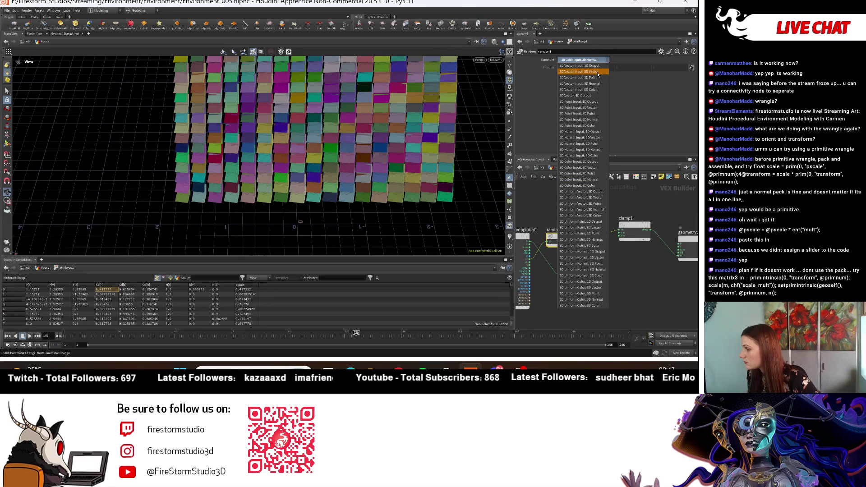
pyautogui.click(633, 248)
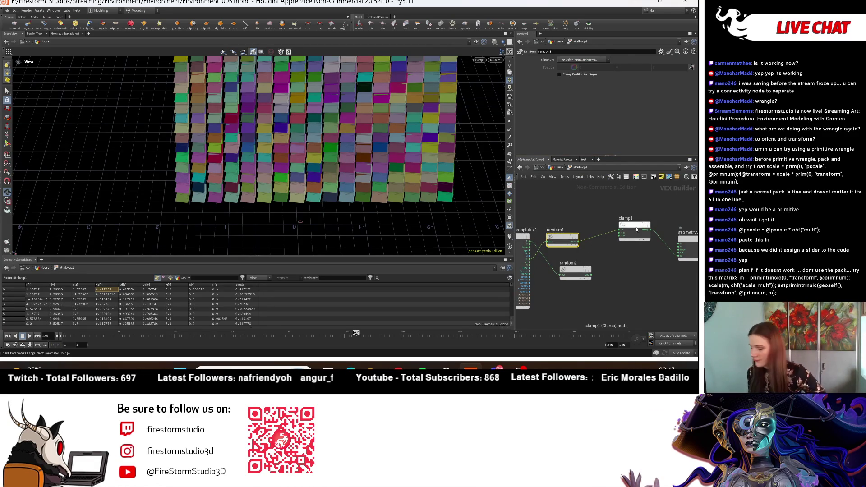
pyautogui.keyDown('alt'); pyautogui.moveTo(638, 227); pyautogui.dragTo(632, 281); pyautogui.keyUp('alt')
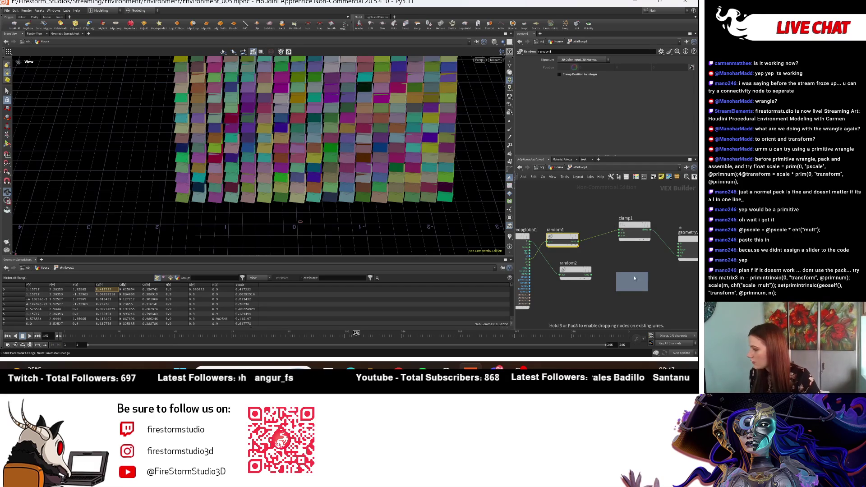
pyautogui.click(590, 275)
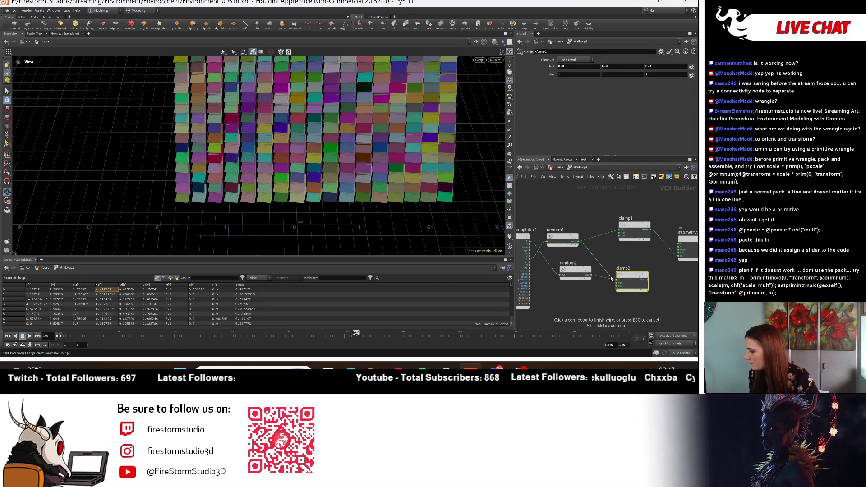
pyautogui.click(612, 280)
# - Connect clamp2's output to geometryvopoutput1, collapsing the grid into one small cube
pyautogui.scroll(2, 613, 280)
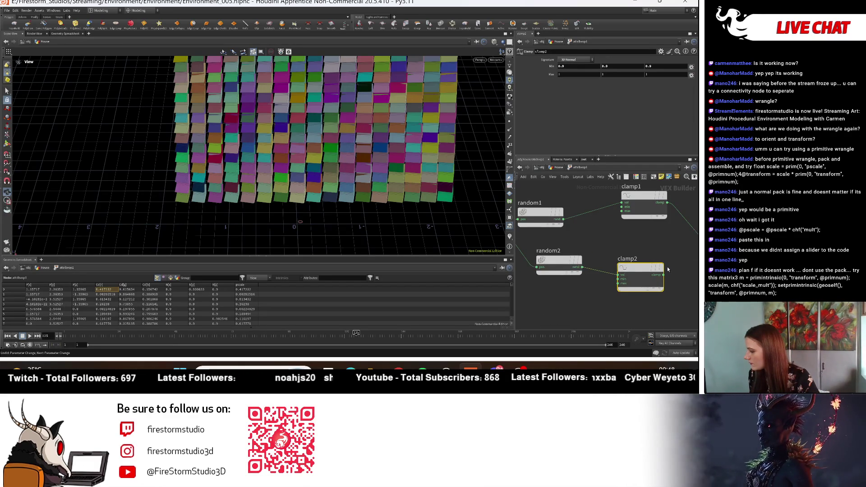
pyautogui.moveTo(568, 279)
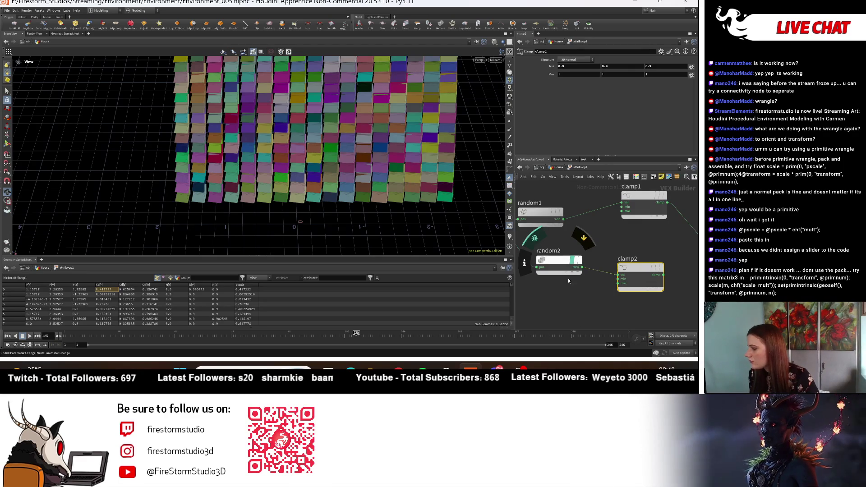
pyautogui.moveTo(608, 299)
pyautogui.mouseDown(button='middle')
pyautogui.moveTo(607, 234)
pyautogui.moveTo(609, 289)
pyautogui.moveTo(595, 293)
pyautogui.mouseUp(button='middle')
pyautogui.press('h')
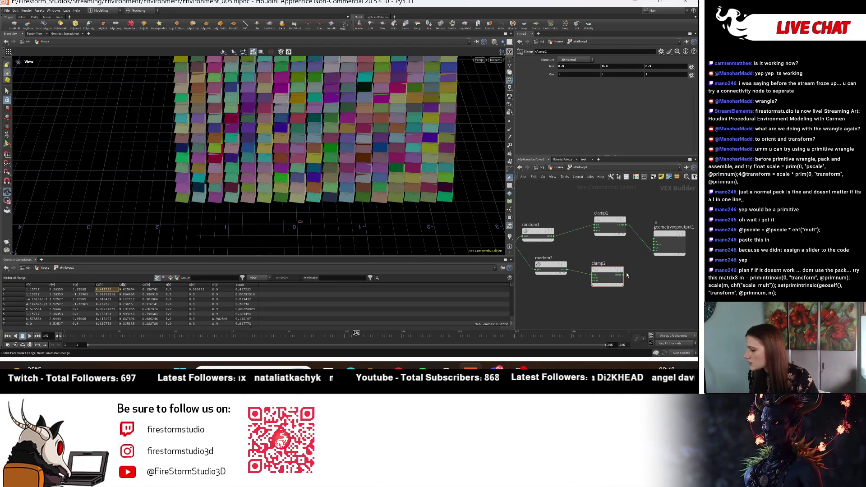
pyautogui.click(624, 274)
pyautogui.click(655, 239)
pyautogui.moveTo(316, 158); pyautogui.dragTo(338, 135)
pyautogui.click(596, 271)
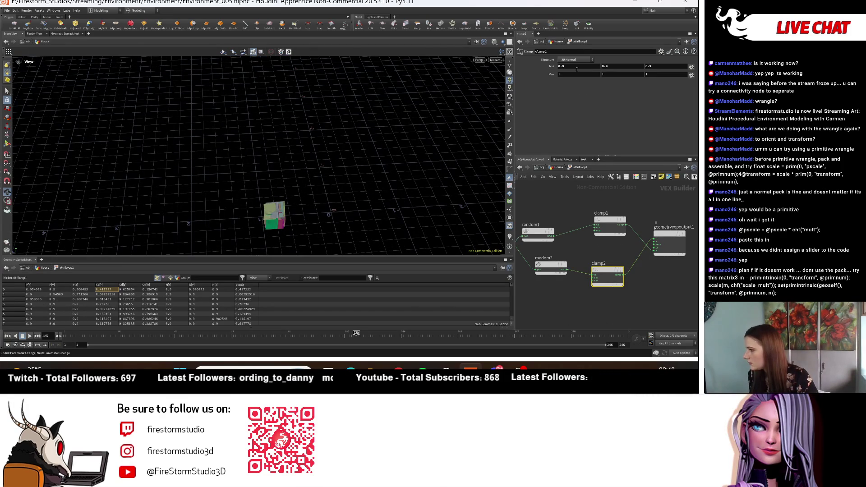
# - Test clamp2 with Min 0 and Max 0.1 on all axes, then undo back to 1
pyautogui.press('Return')
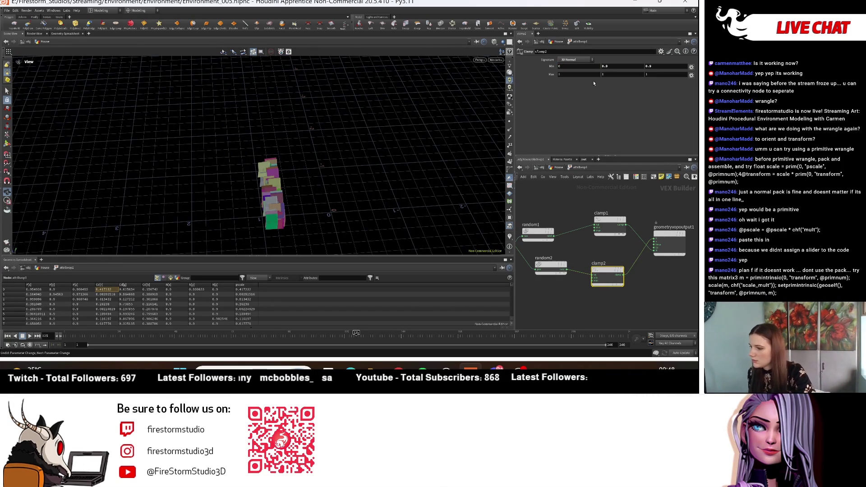
pyautogui.press('Return')
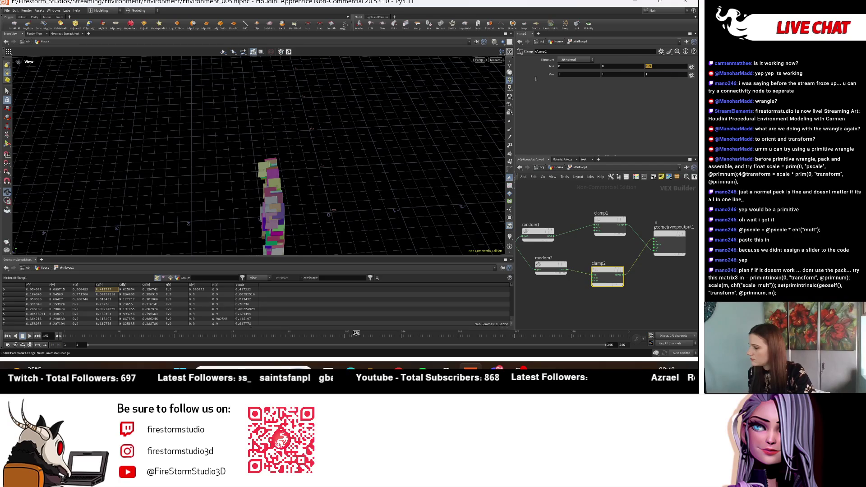
pyautogui.hotkey('ctrl', 'z')
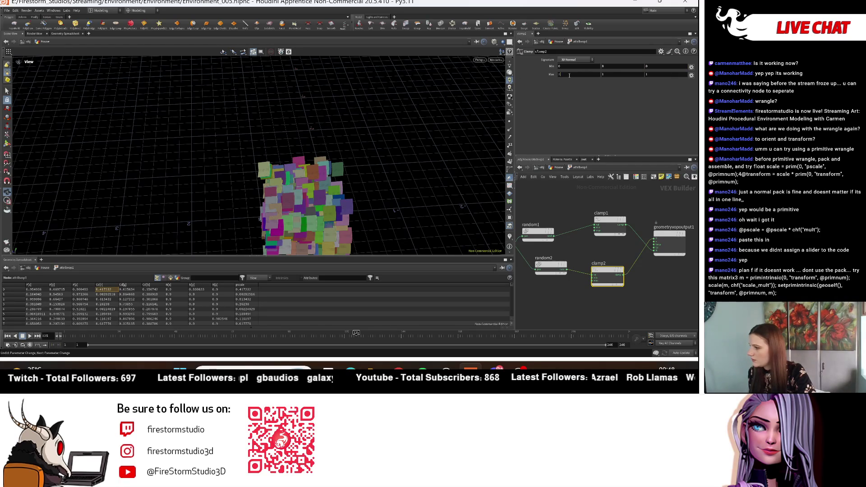
pyautogui.write('1')
pyautogui.press('Tab')
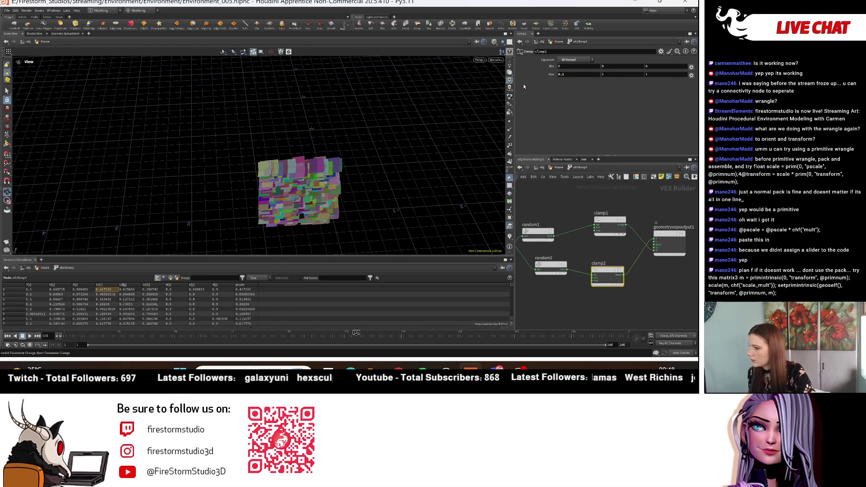
pyautogui.write('0.')
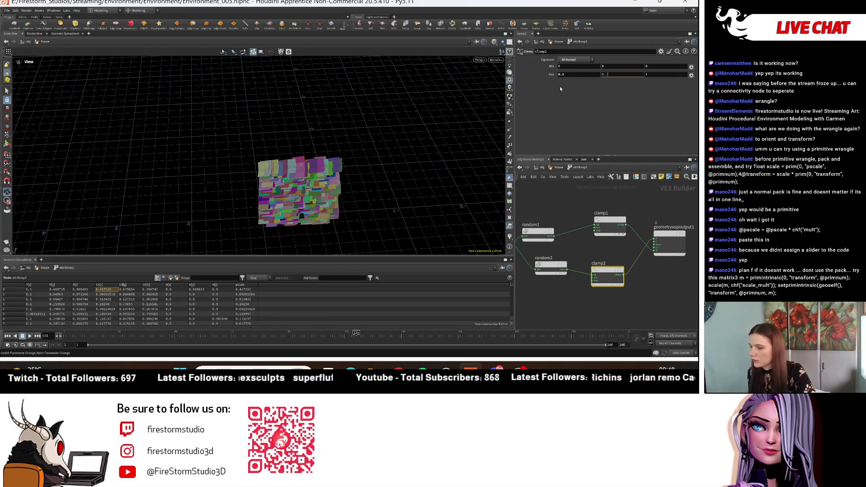
pyautogui.write('1')
pyautogui.press('Return')
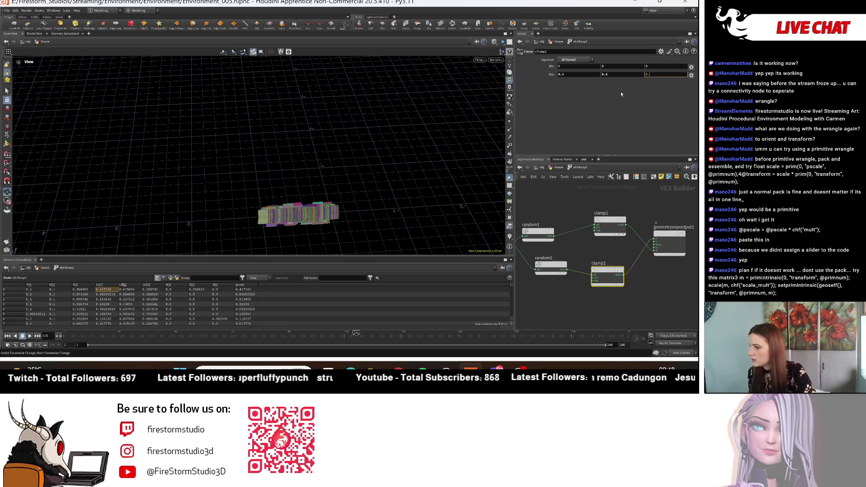
pyautogui.write('0.1')
pyautogui.press('Return')
pyautogui.moveTo(349, 253)
pyautogui.mouseDown()
pyautogui.moveTo(334, 209)
pyautogui.moveTo(296, 150)
pyautogui.moveTo(352, 167)
pyautogui.moveTo(368, 149)
pyautogui.moveTo(289, 95)
pyautogui.moveTo(285, 131)
pyautogui.moveTo(248, 158)
pyautogui.mouseUp()
pyautogui.hotkey('ctrl', 'z')
pyautogui.hotkey('ctrl', 'z')
pyautogui.hotkey('ctrl', 'z')
pyautogui.moveTo(372, 149)
pyautogui.mouseDown()
pyautogui.moveTo(378, 199)
pyautogui.moveTo(351, 147)
pyautogui.moveTo(197, 124)
pyautogui.moveTo(89, 135)
pyautogui.moveTo(74, 189)
pyautogui.moveTo(149, 200)
pyautogui.moveTo(201, 169)
pyautogui.moveTo(203, 149)
pyautogui.mouseUp()
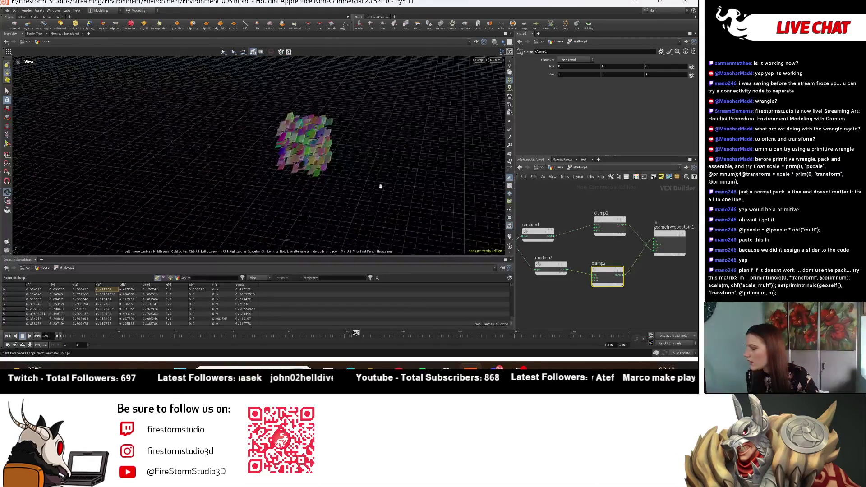
pyautogui.scroll(3, 597, 299)
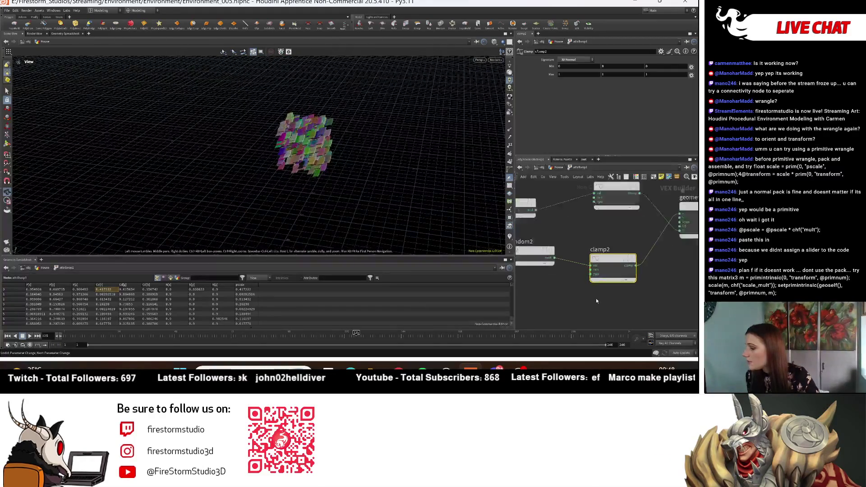
# - Try clamp2 Max values of 0, then restore the second and third Max to 1
pyautogui.click(618, 75)
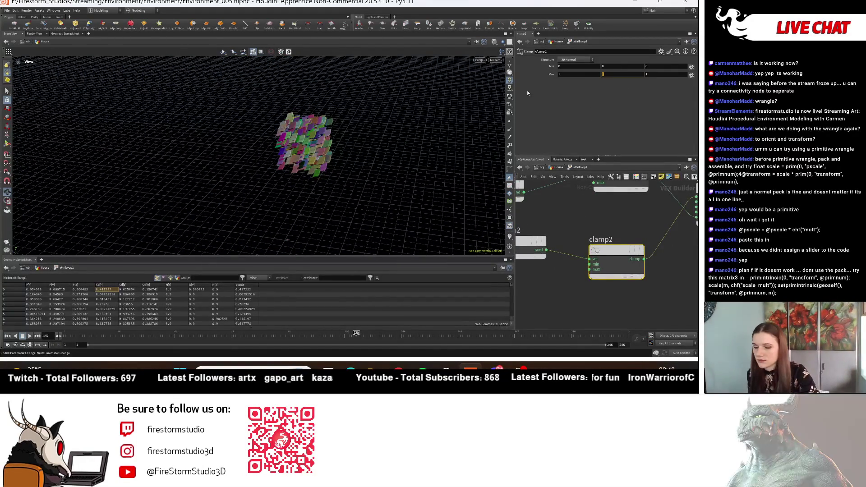
pyautogui.moveTo(406, 104)
pyautogui.mouseDown()
pyautogui.moveTo(398, 129)
pyautogui.moveTo(406, 187)
pyautogui.moveTo(421, 219)
pyautogui.moveTo(472, 159)
pyautogui.mouseUp()
pyautogui.doubleClick(652, 74)
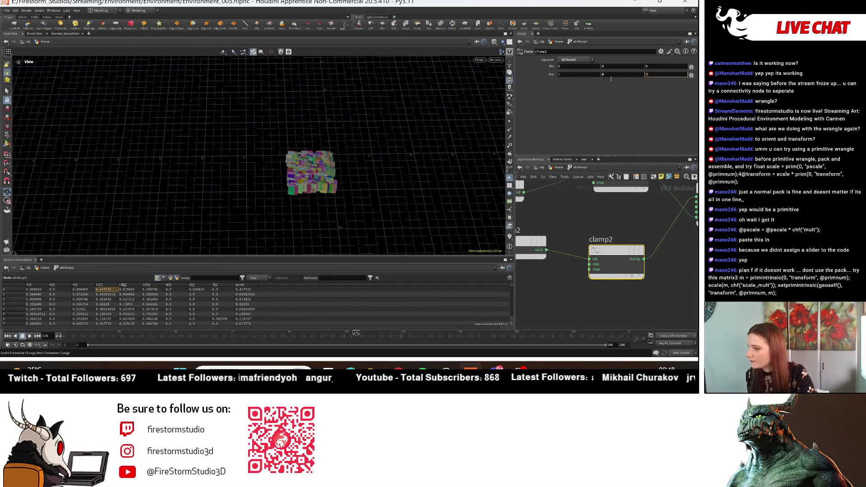
pyautogui.write('0')
pyautogui.press('Return')
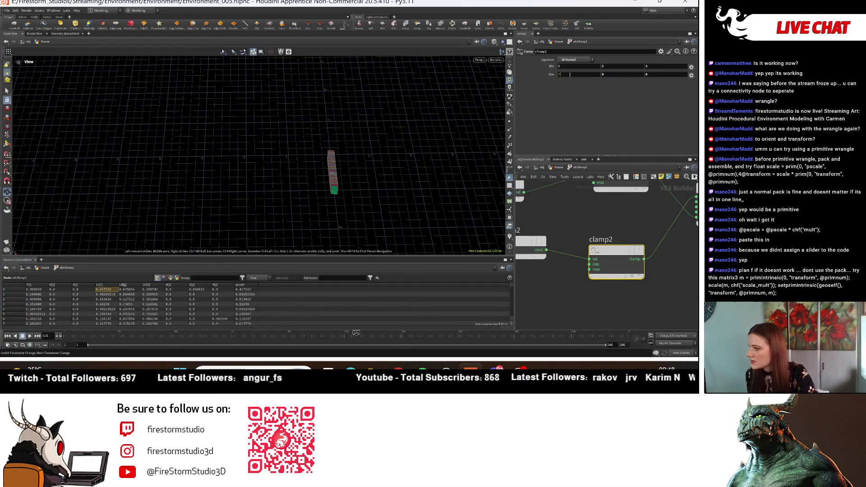
pyautogui.write('0')
pyautogui.press('Return')
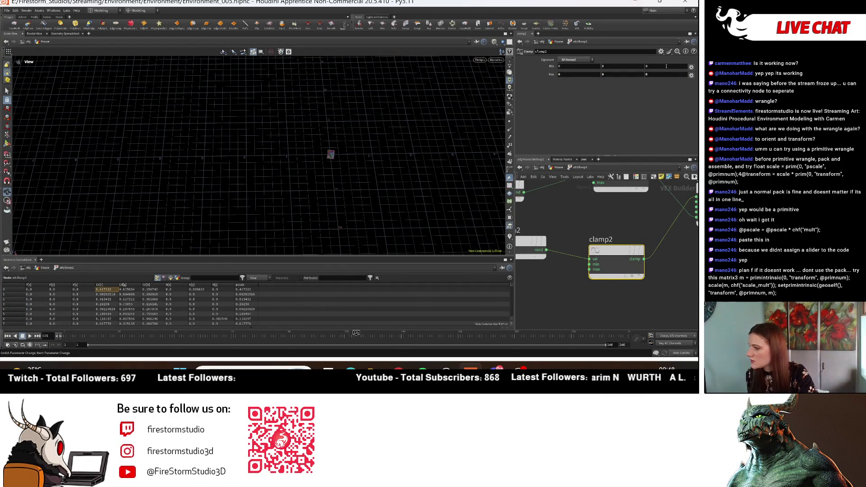
pyautogui.doubleClick(658, 75)
pyautogui.write('1')
pyautogui.press('Return')
pyautogui.scroll(3, 329, 154)
pyautogui.write('1')
pyautogui.press('Return')
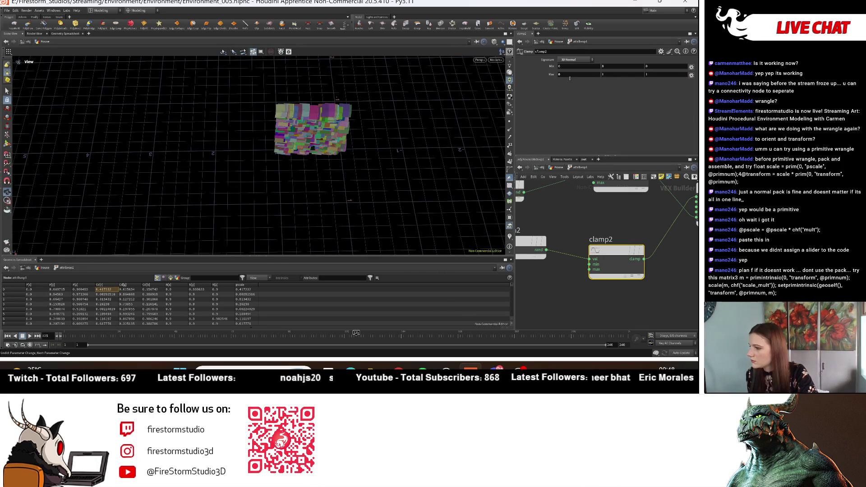
pyautogui.scroll(2, 197, 110)
pyautogui.moveTo(197, 109)
pyautogui.mouseDown()
pyautogui.moveTo(242, 101)
pyautogui.moveTo(356, 132)
pyautogui.moveTo(379, 127)
pyautogui.mouseUp()
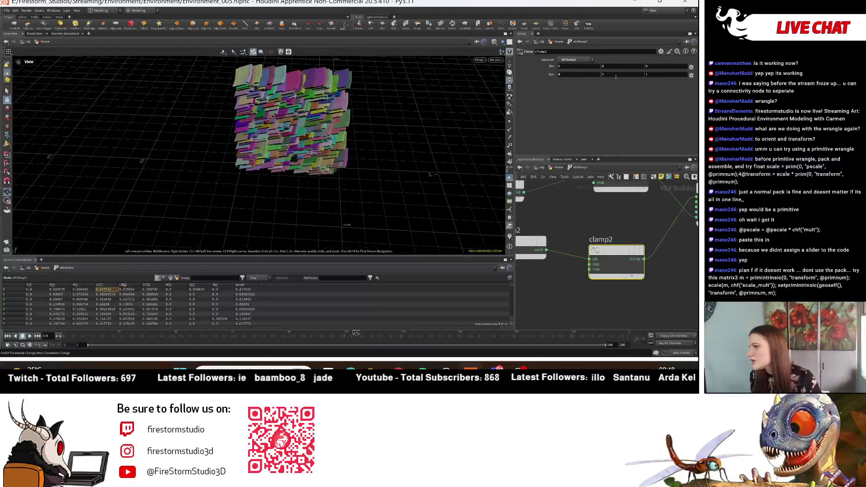
# - Test a clamp2 Min of 1.3, set Min to 1, 1, 1, then delete clamp2
pyautogui.middleClick(583, 69)
pyautogui.moveTo(612, 67)
pyautogui.mouseDown(button='middle')
pyautogui.moveTo(656, 64)
pyautogui.moveTo(616, 64)
pyautogui.mouseUp(button='middle')
pyautogui.moveTo(234, 118); pyautogui.dragTo(186, 97)
pyautogui.middleClick(671, 67)
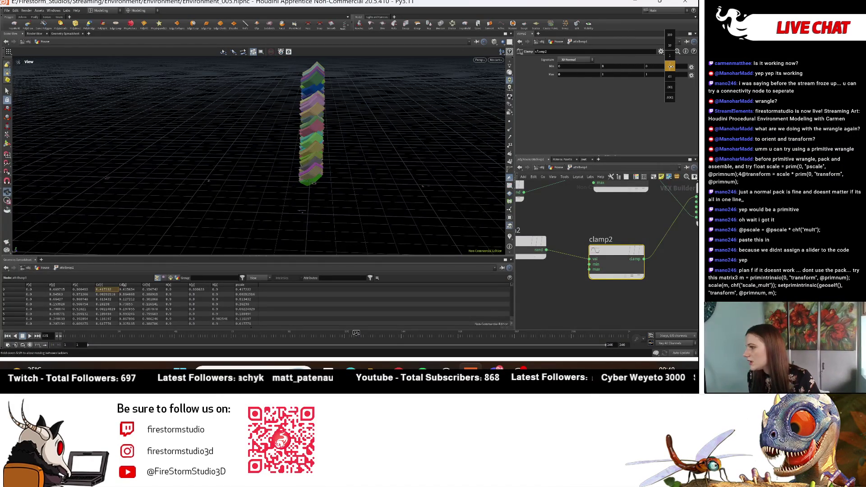
pyautogui.middleClick(559, 68)
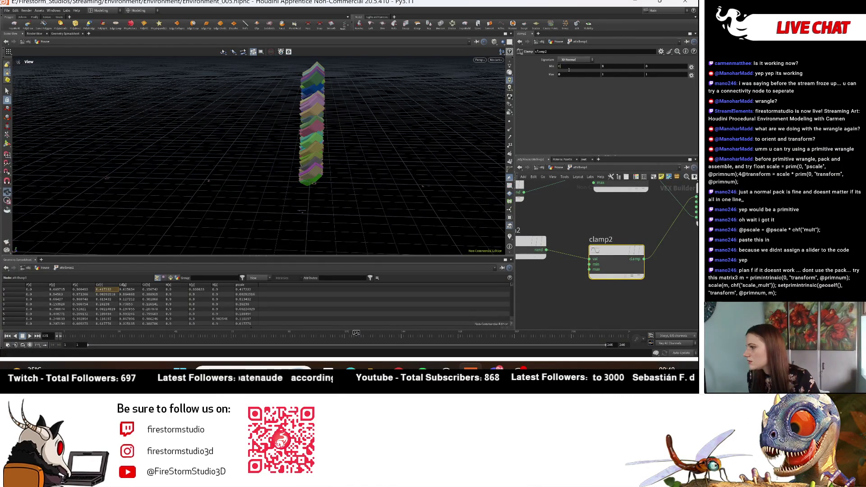
pyautogui.write('1')
pyautogui.press('Return')
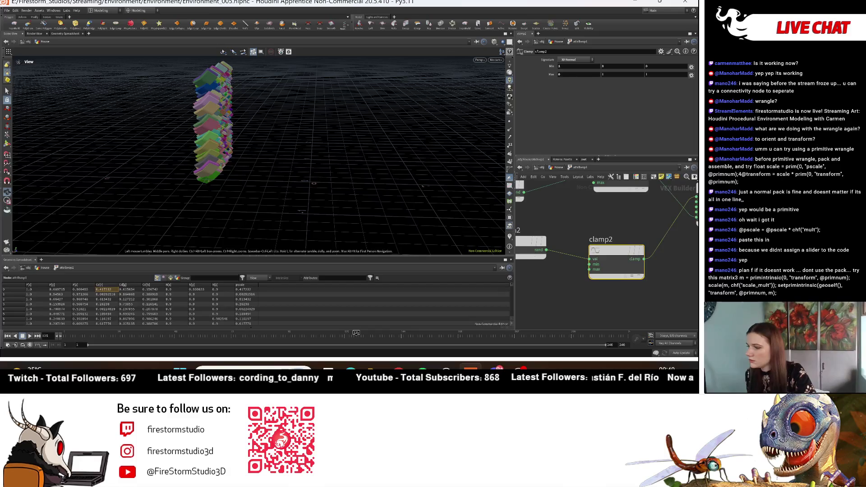
pyautogui.press('Return')
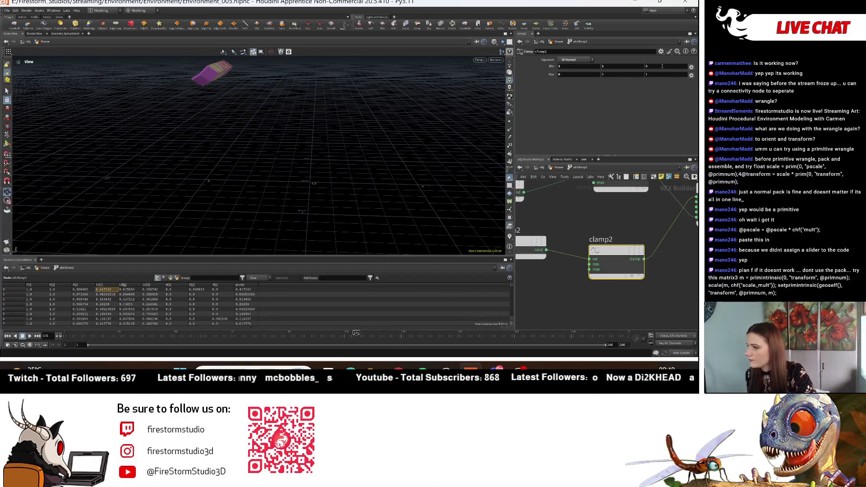
pyautogui.write('1')
pyautogui.press('Return')
pyautogui.moveTo(316, 158); pyautogui.dragTo(410, 192)
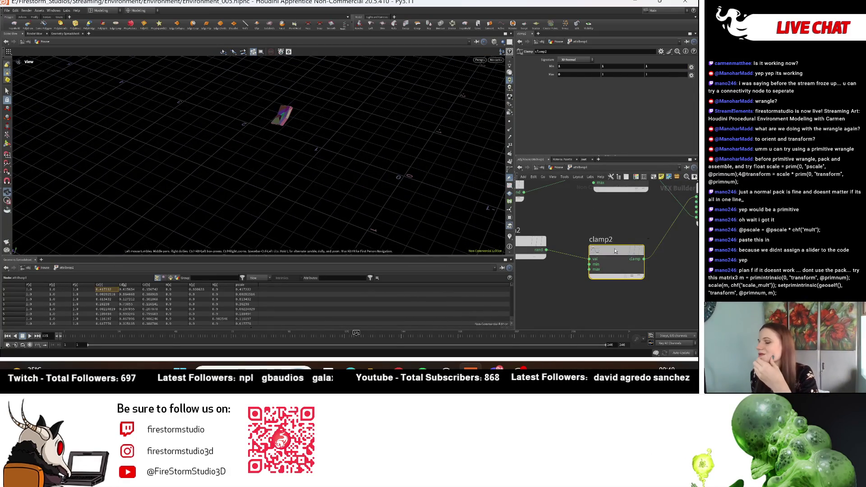
pyautogui.moveTo(617, 249)
pyautogui.press('Delete')
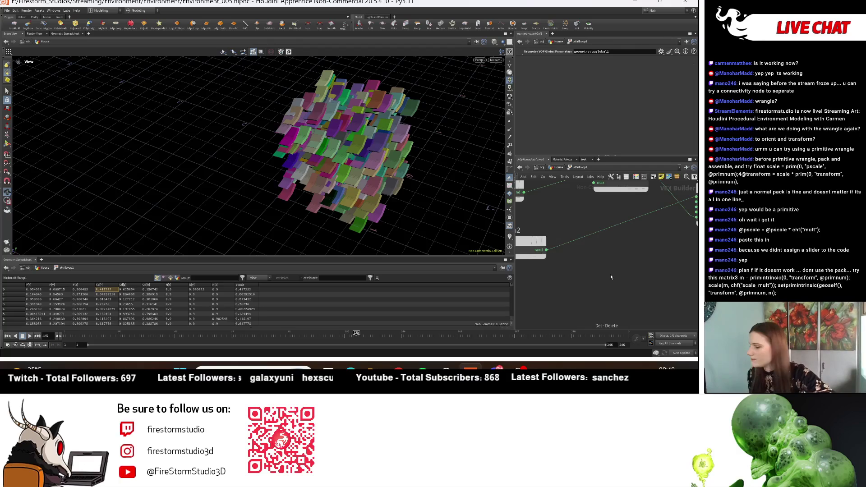
# - Frame the VOP nodes and return from attribvop1 to the House geometry network
pyautogui.press('h')
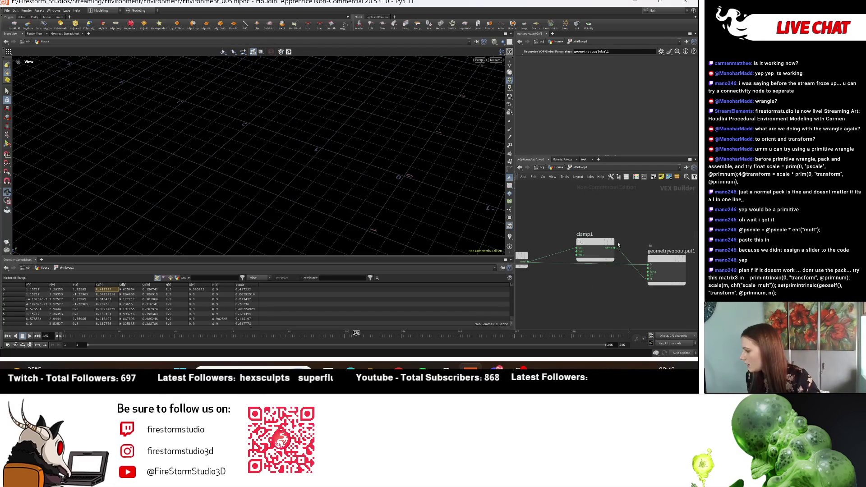
pyautogui.click(667, 259)
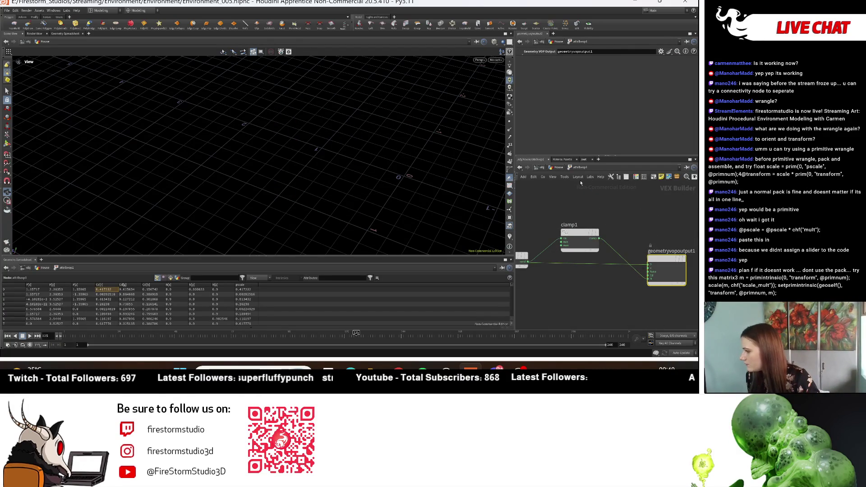
pyautogui.click(559, 168)
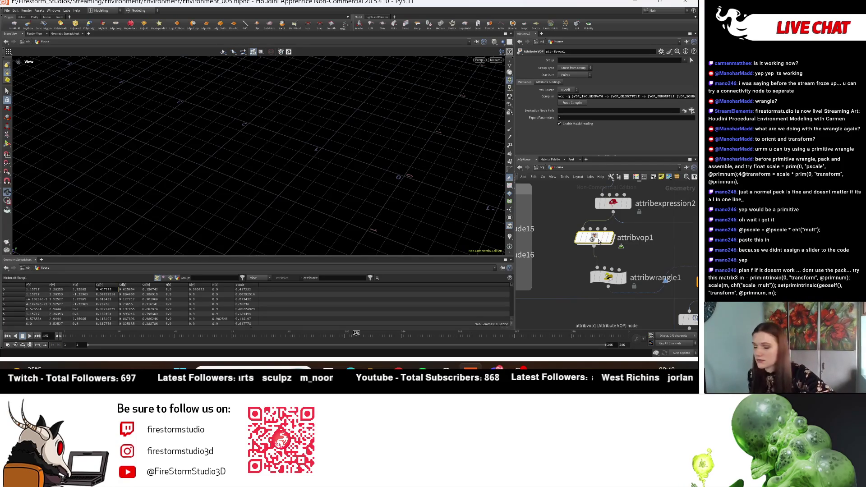
# - Pan to attribwrangle1 and copytopoints, and tumble the viewport onto the coloured box grid
pyautogui.moveTo(639, 256); pyautogui.dragTo(563, 226, button='middle')
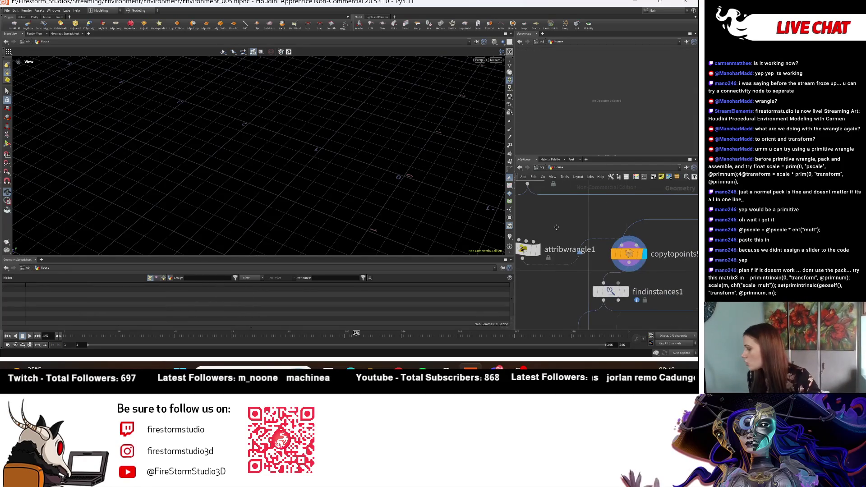
pyautogui.moveTo(406, 226)
pyautogui.mouseDown()
pyautogui.moveTo(174, 184)
pyautogui.moveTo(421, 148)
pyautogui.mouseUp()
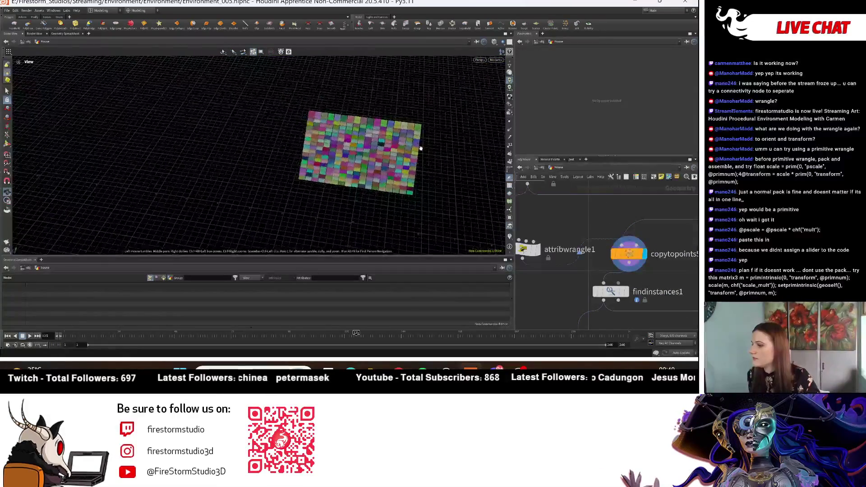
pyautogui.scroll(10, 258, 211)
pyautogui.moveTo(258, 212); pyautogui.dragTo(370, 201)
pyautogui.moveTo(551, 196)
pyautogui.mouseDown(button='middle')
pyautogui.moveTo(648, 271)
pyautogui.moveTo(659, 259)
pyautogui.moveTo(611, 273)
pyautogui.mouseUp(button='middle')
pyautogui.scroll(-5, 648, 269)
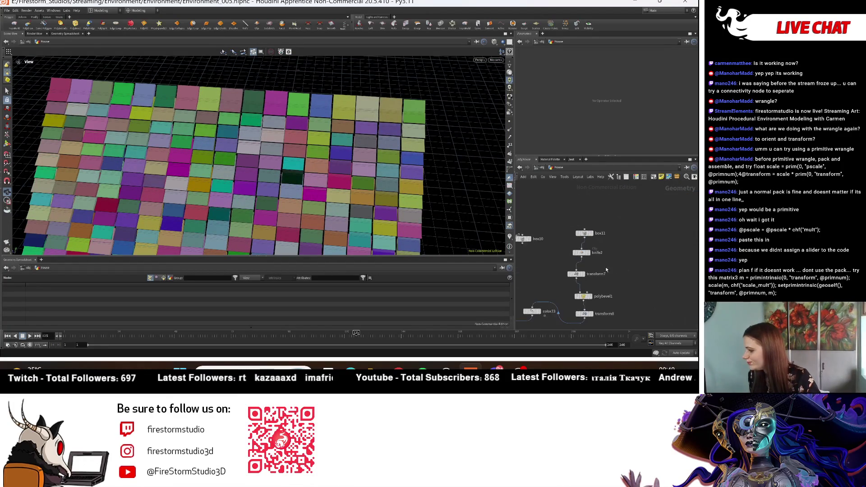
# - Select box11 and display it on its own in the viewport
pyautogui.scroll(1, 611, 274)
pyautogui.scroll(5, 449, 166)
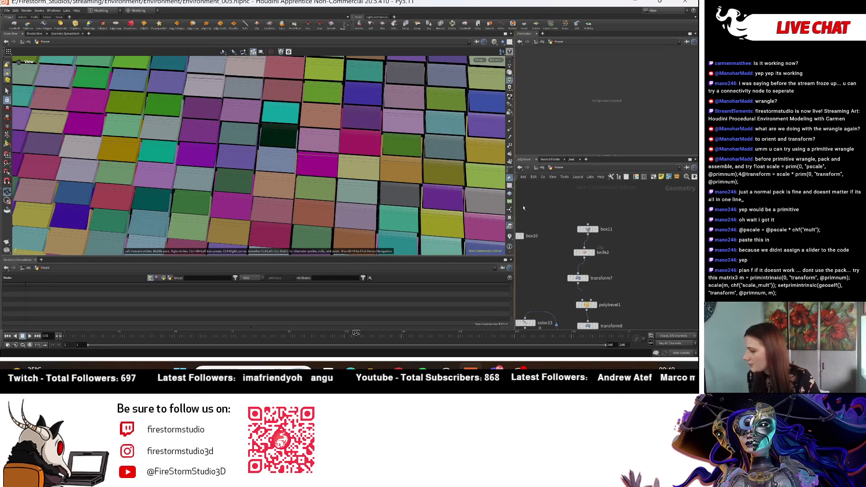
pyautogui.moveTo(658, 286); pyautogui.dragTo(657, 265, button='middle')
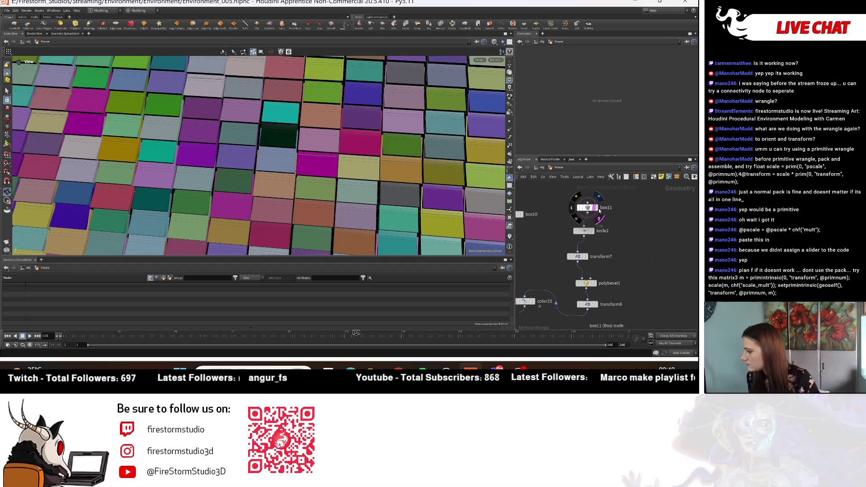
pyautogui.click(595, 208)
pyautogui.scroll(-3, 640, 260)
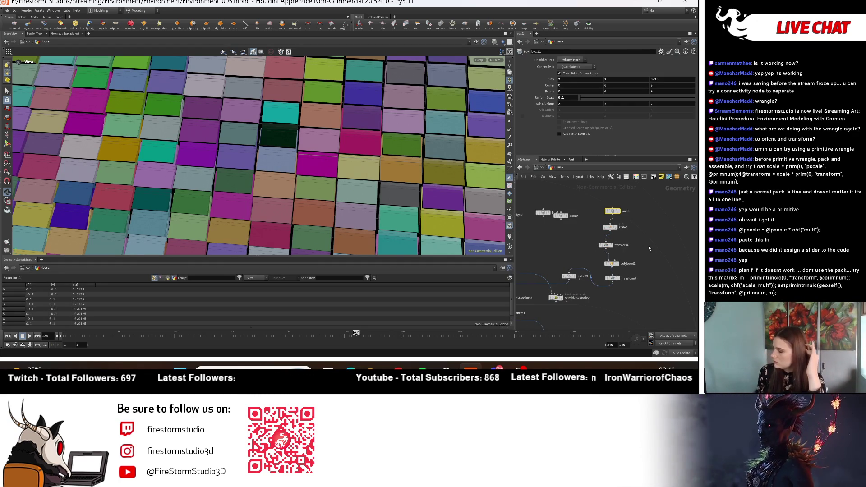
pyautogui.scroll(2, 626, 243)
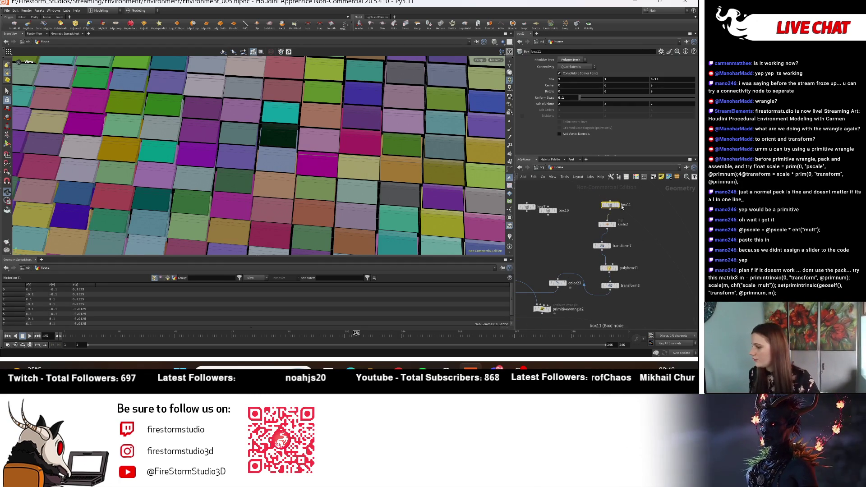
pyautogui.click(619, 209)
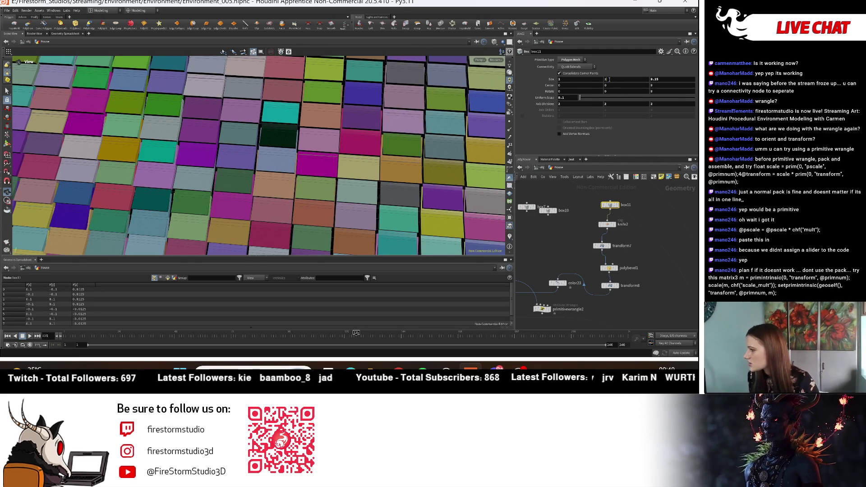
# - Undo the last size change and set box11's Size X to 3, then 2.25
pyautogui.press('Return')
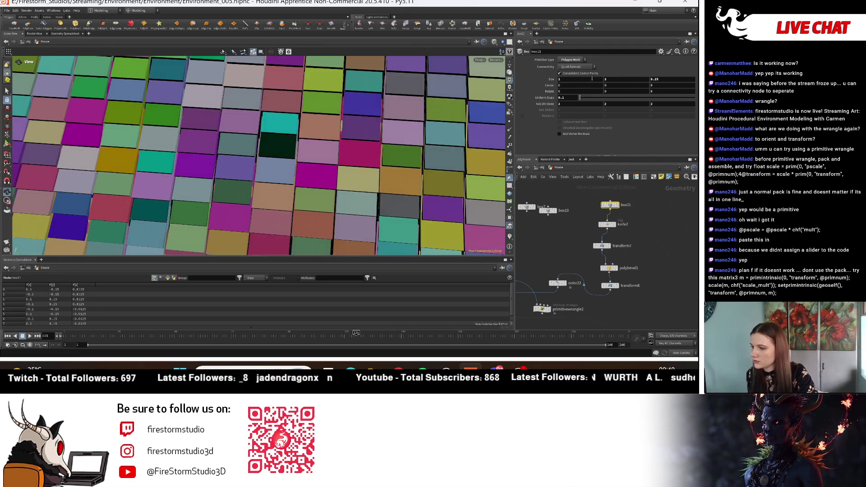
pyautogui.hotkey('ctrl', 'z')
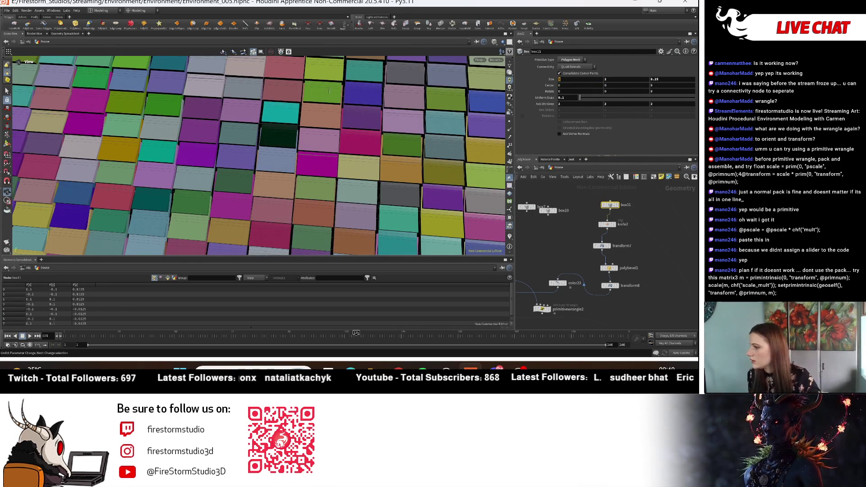
pyautogui.write('3')
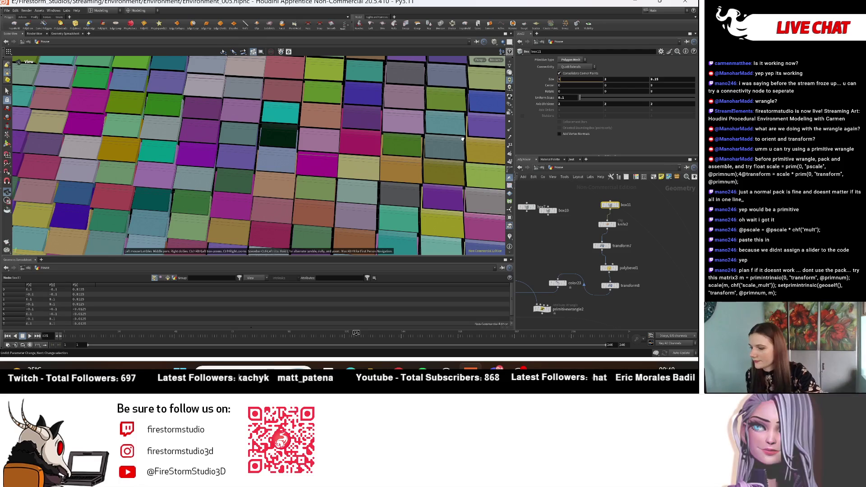
pyautogui.press('Return')
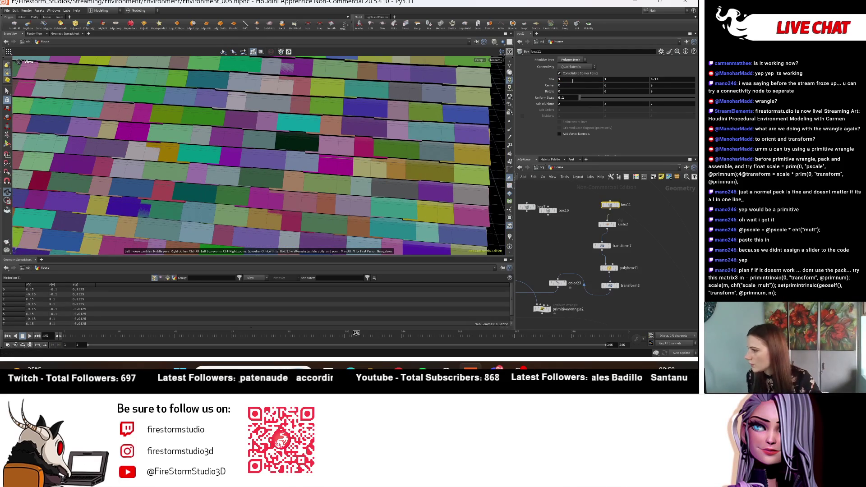
pyautogui.write('5')
pyautogui.press('Return')
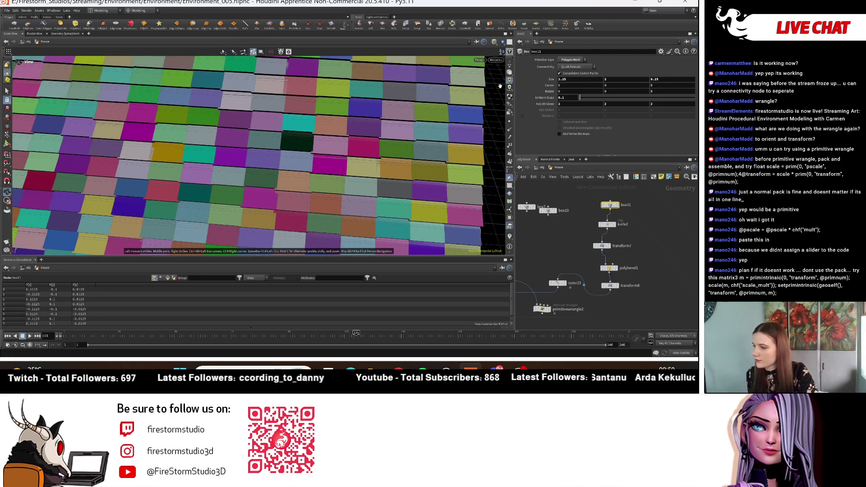
# - Orbit to a higher view to check the wider boxes across the grid
pyautogui.scroll(-10, 379, 158)
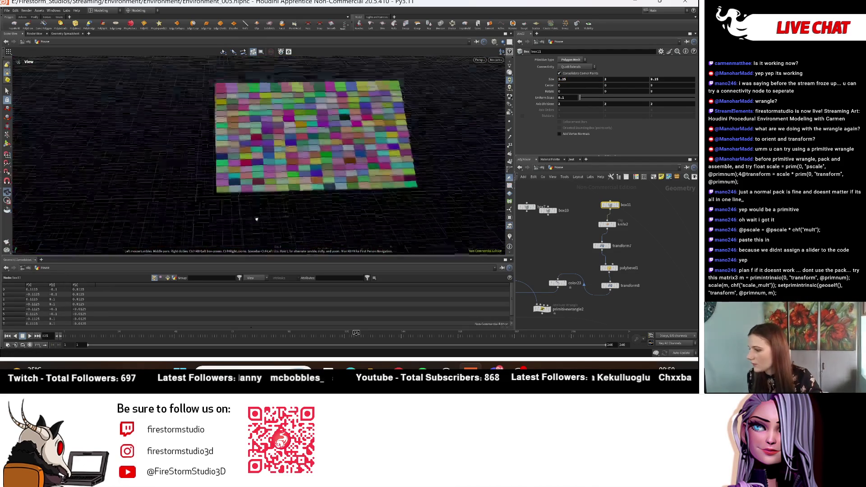
pyautogui.scroll(10, 431, 183)
pyautogui.scroll(-5, 431, 183)
pyautogui.scroll(5, 384, 175)
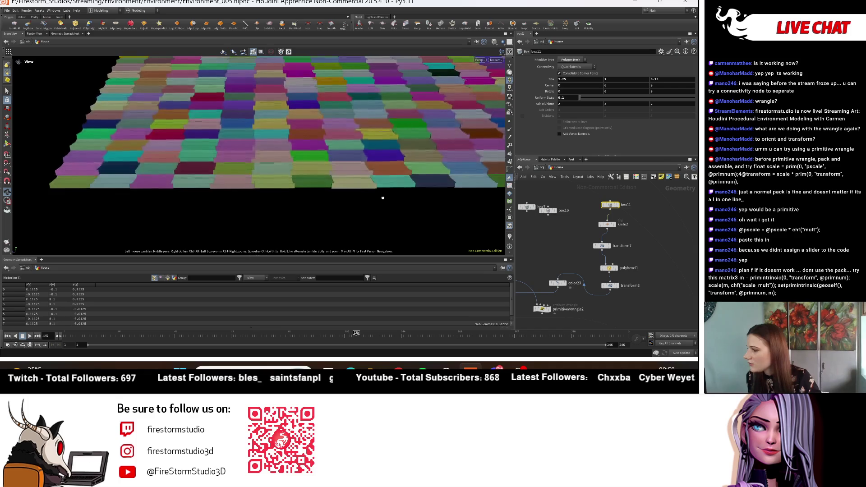
pyautogui.moveTo(375, 171); pyautogui.dragTo(352, 212)
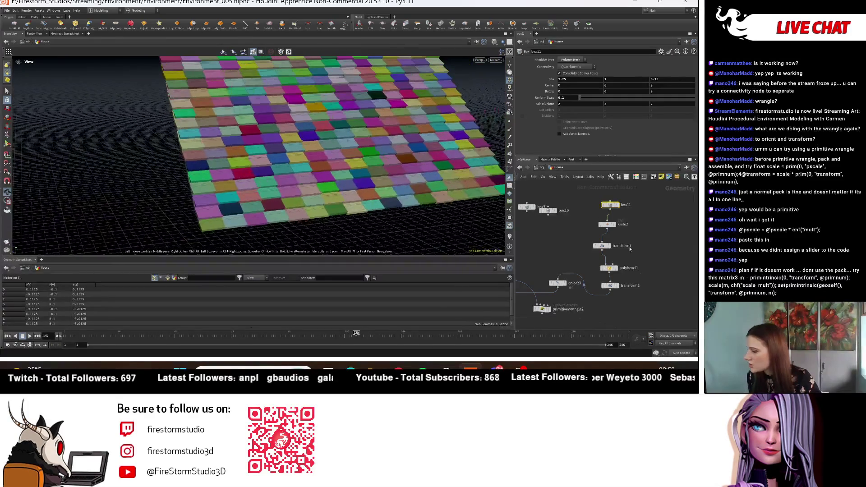
pyautogui.scroll(-3, 616, 226)
pyautogui.scroll(5, 622, 272)
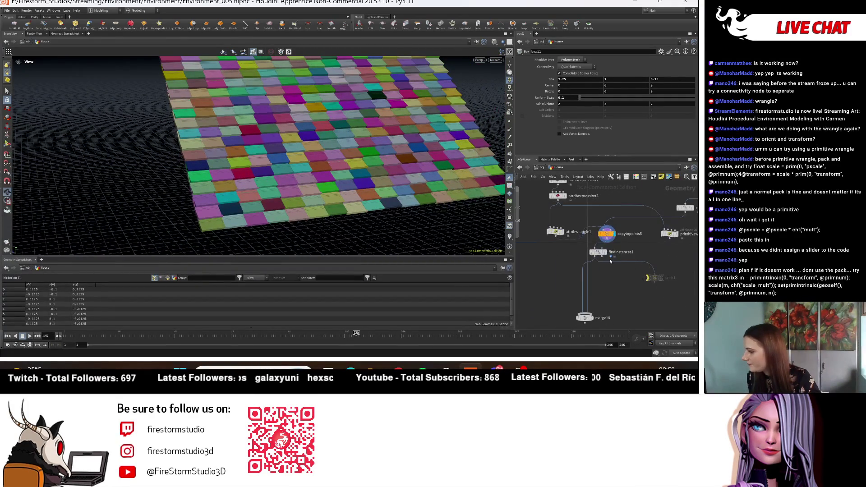
# - Duplicate attribexpression2 into a new expression node keeping the random preset
pyautogui.moveTo(603, 246); pyautogui.dragTo(672, 320, button='middle')
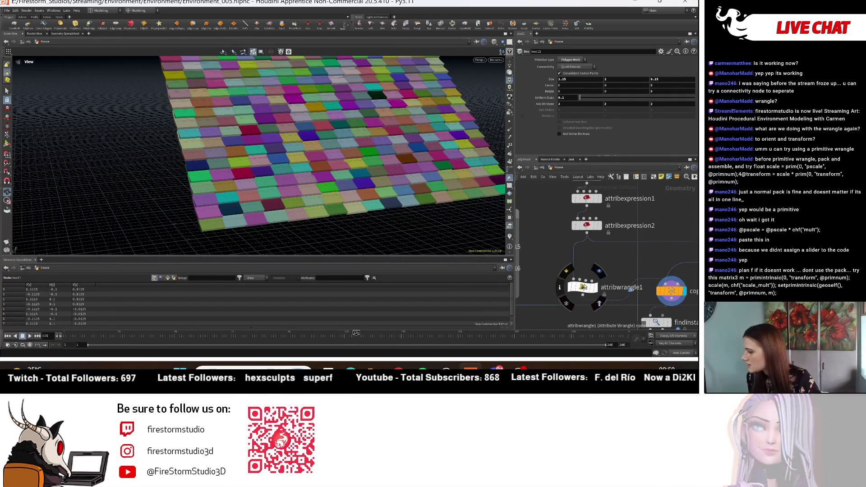
pyautogui.click(593, 229)
pyautogui.moveTo(591, 231)
pyautogui.keyDown('alt'); pyautogui.mouseDown()
pyautogui.moveTo(557, 258)
pyautogui.moveTo(574, 260)
pyautogui.mouseUp(); pyautogui.keyUp('alt')
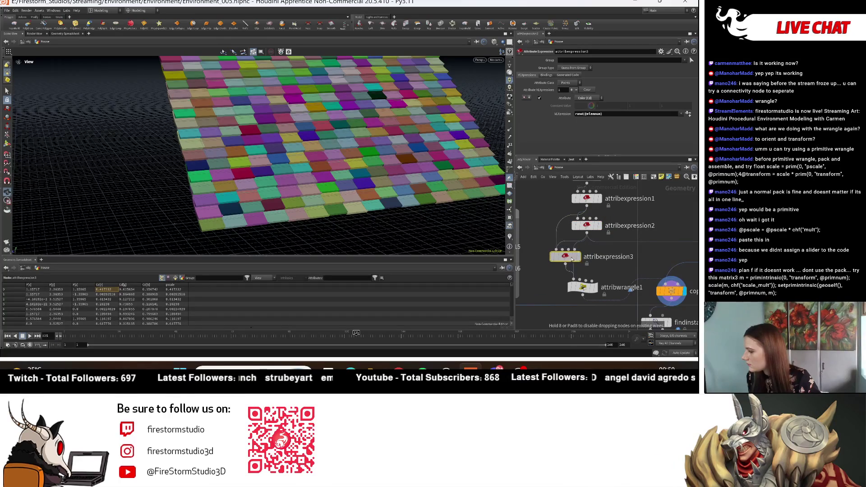
pyautogui.click(681, 114)
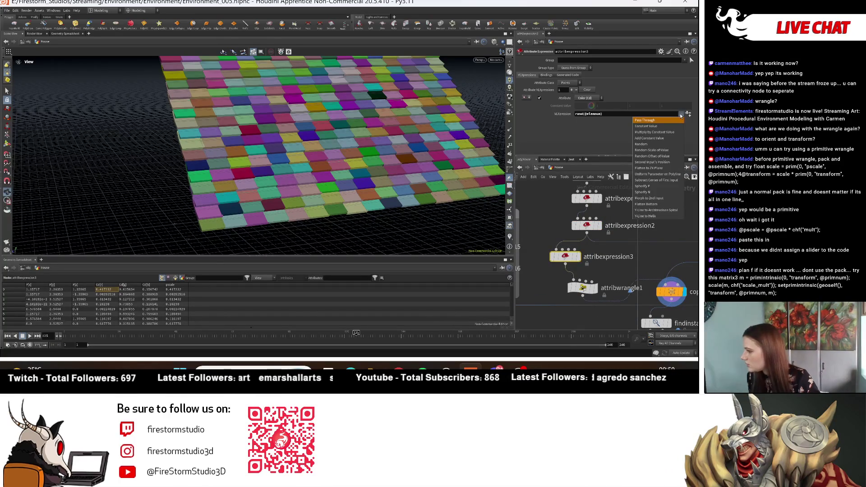
pyautogui.click(667, 145)
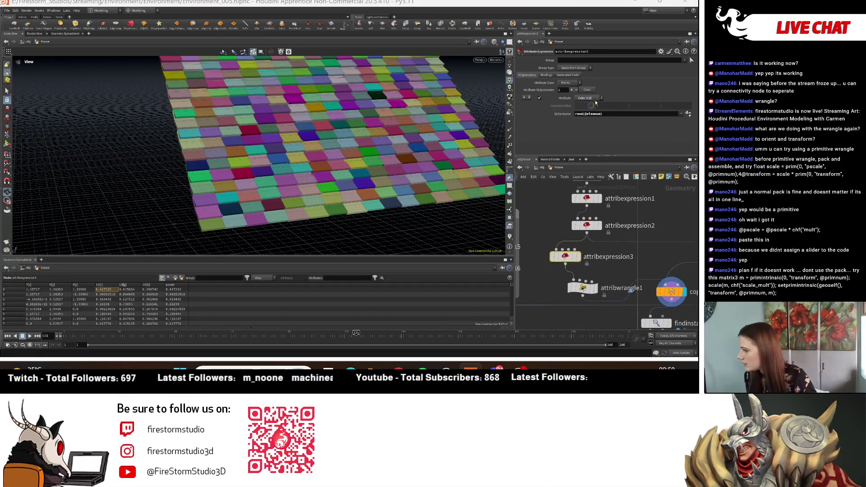
# - Try Position (P) and then Scale (pscale) as the randomised attribute
pyautogui.click(589, 98)
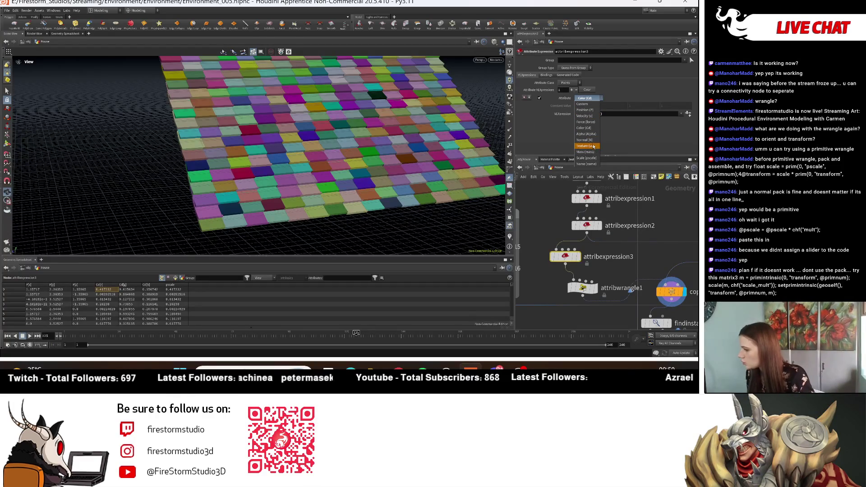
pyautogui.click(586, 110)
pyautogui.moveTo(393, 145)
pyautogui.mouseDown()
pyautogui.moveTo(474, 157)
pyautogui.moveTo(364, 188)
pyautogui.moveTo(364, 207)
pyautogui.moveTo(360, 183)
pyautogui.moveTo(368, 202)
pyautogui.moveTo(310, 188)
pyautogui.moveTo(337, 176)
pyautogui.moveTo(499, 215)
pyautogui.moveTo(327, 192)
pyautogui.mouseUp()
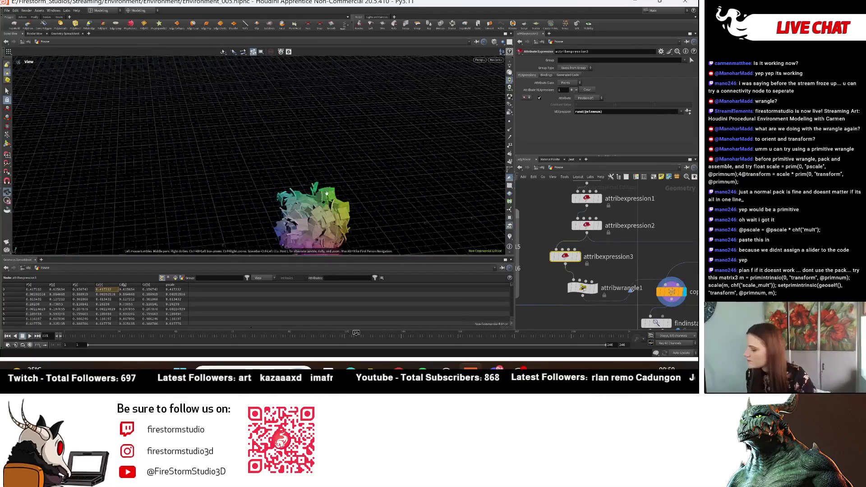
pyautogui.click(586, 98)
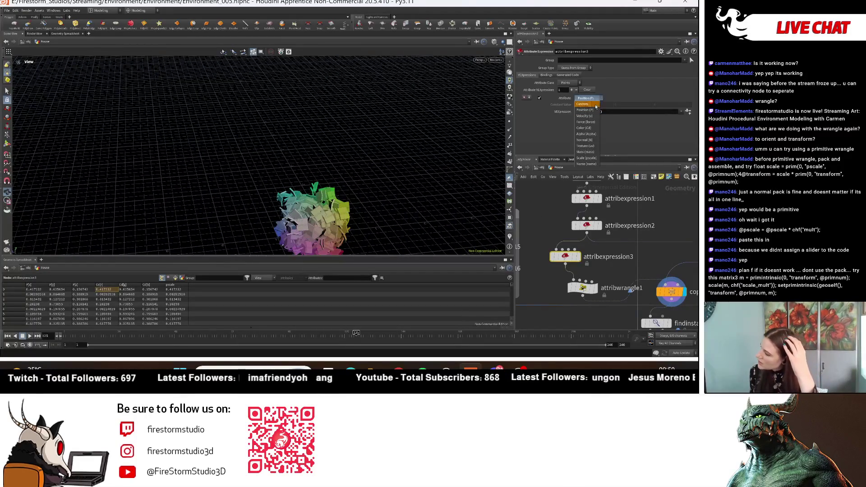
pyautogui.click(592, 158)
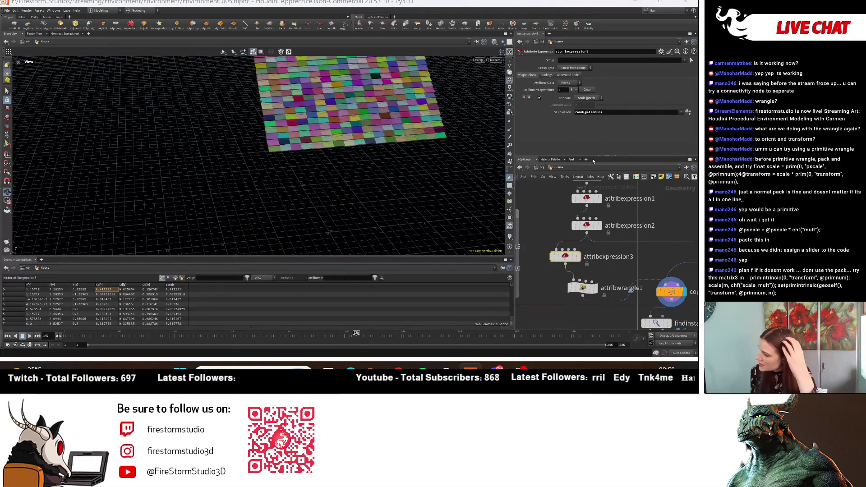
pyautogui.scroll(5, 347, 182)
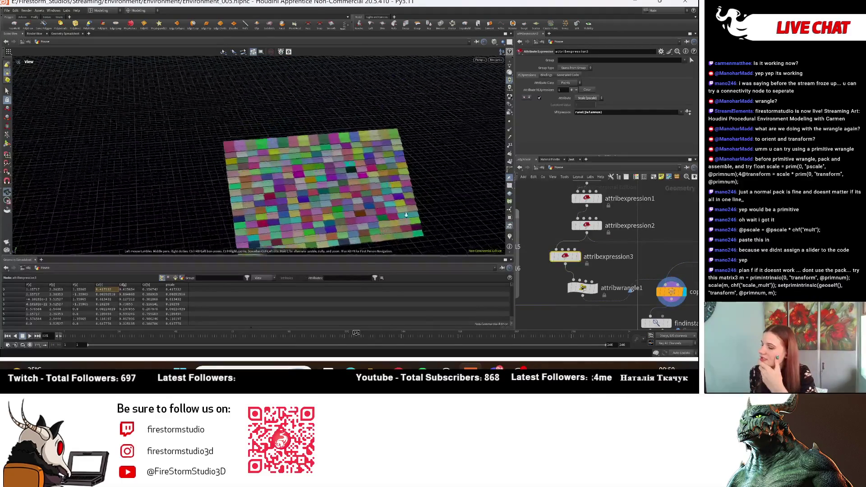
pyautogui.click(588, 98)
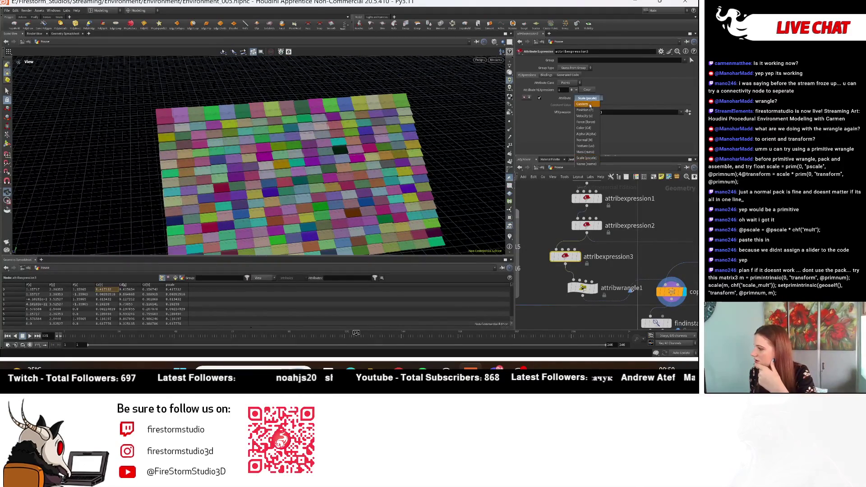
pyautogui.click(589, 158)
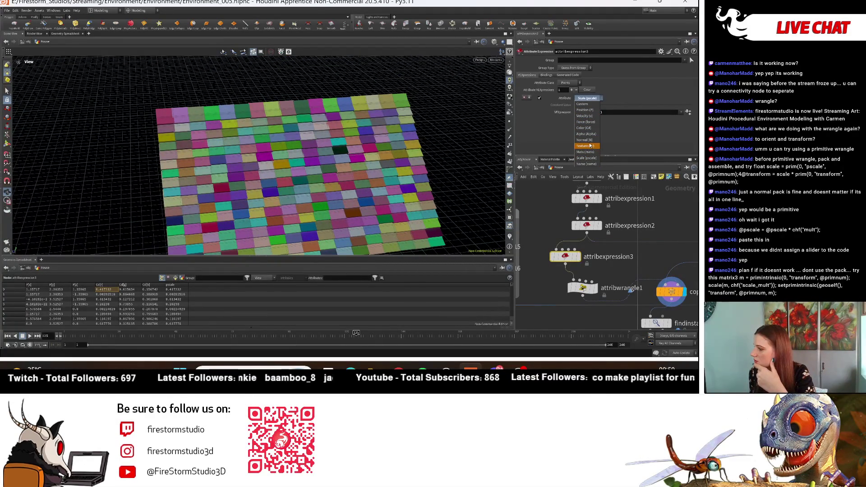
# - Randomise Normal (N) to tilt the boxes and inspect attribexpression2 and attribwrangle1
pyautogui.moveTo(406, 158); pyautogui.dragTo(381, 185)
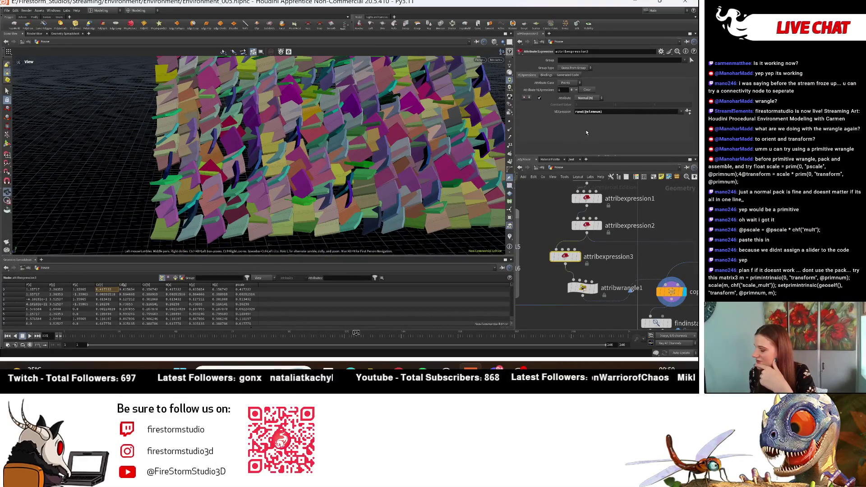
pyautogui.click(587, 225)
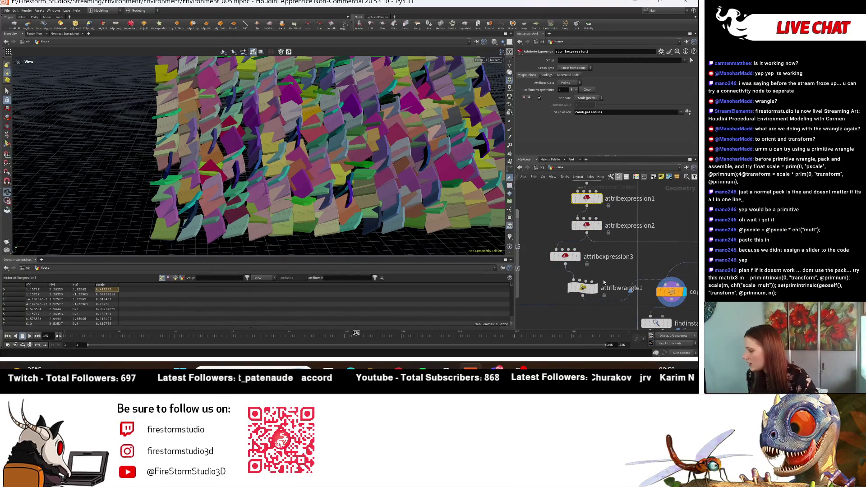
pyautogui.click(582, 287)
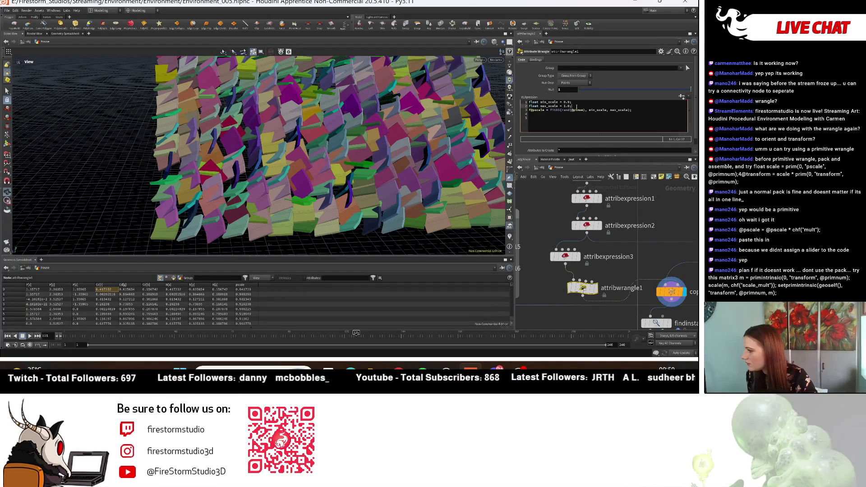
# - Select lines of the attribwrangle1 code and cancel a stray output wire
pyautogui.moveTo(570, 106); pyautogui.dragTo(531, 103)
pyautogui.moveTo(582, 108); pyautogui.dragTo(553, 102)
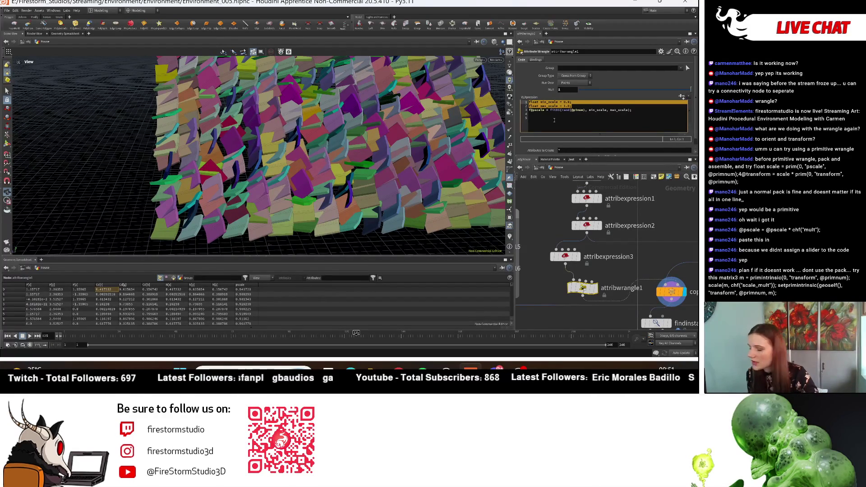
pyautogui.click(583, 294)
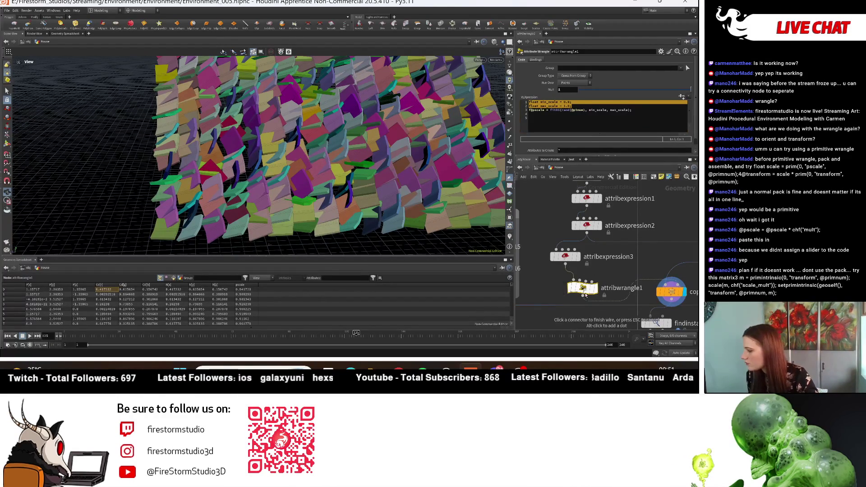
pyautogui.press('Escape')
# - Undo attribexpression3's change and switch its target to a custom Float attribute
pyautogui.moveTo(586, 283)
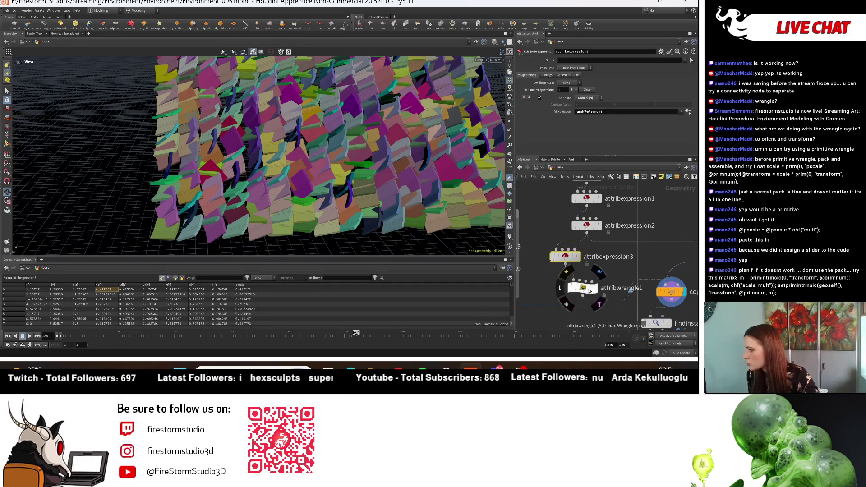
pyautogui.click(565, 256)
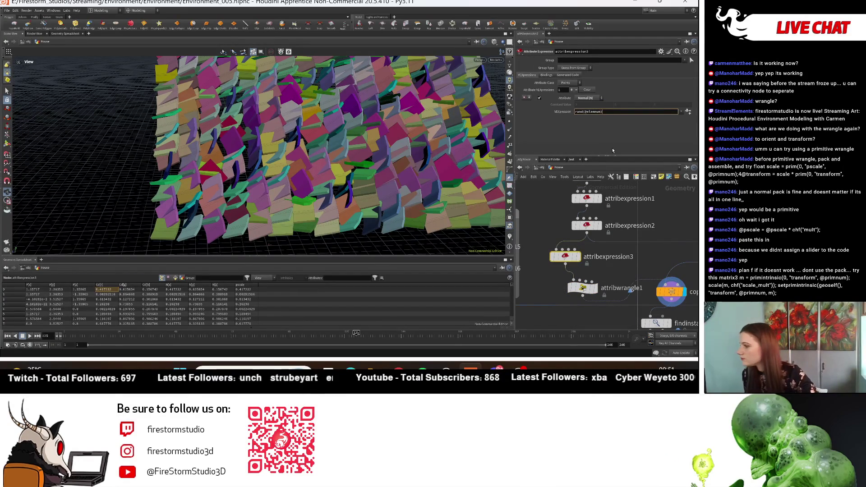
pyautogui.hotkey('ctrl', 'z')
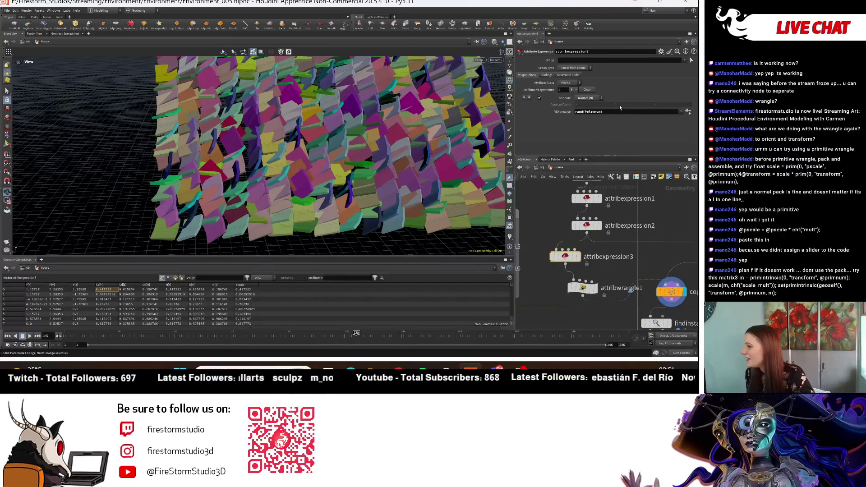
pyautogui.click(587, 98)
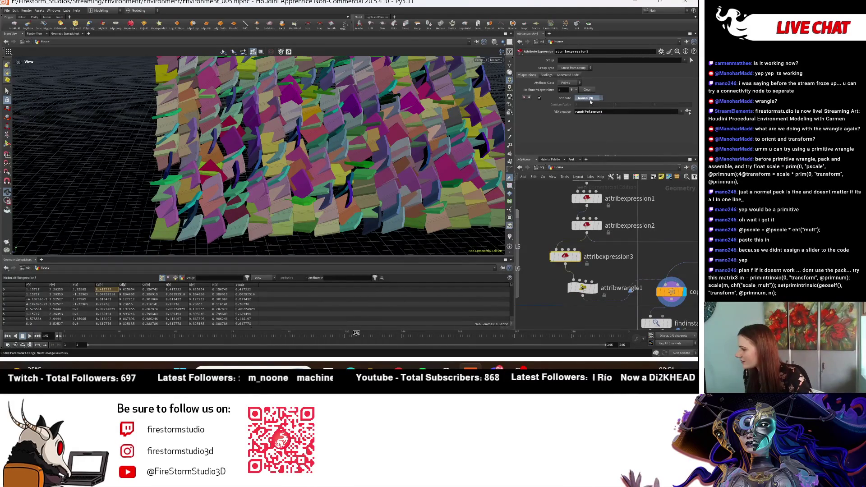
pyautogui.click(583, 104)
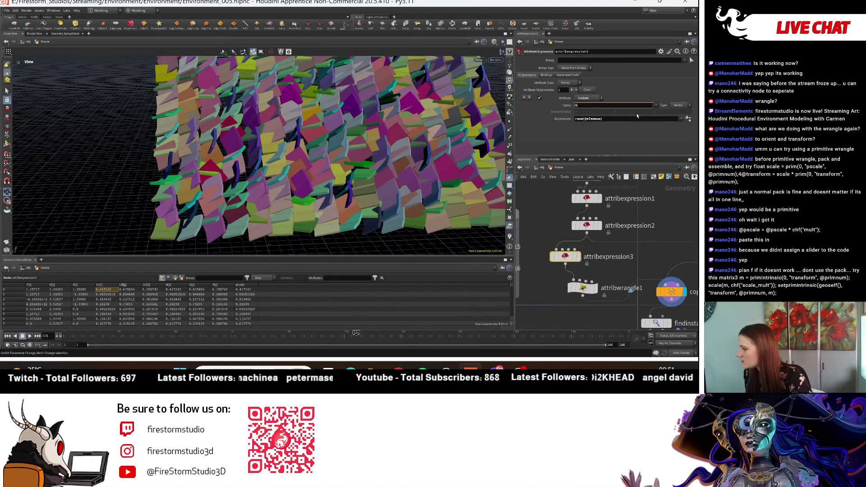
pyautogui.click(689, 106)
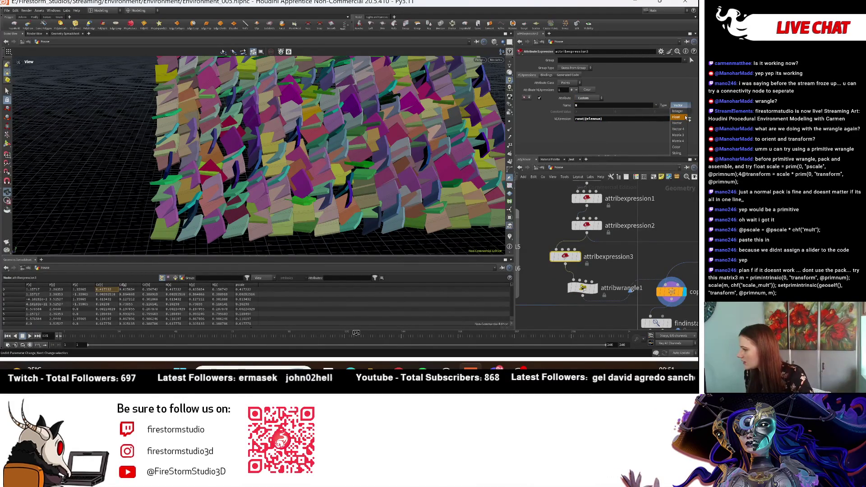
pyautogui.click(685, 111)
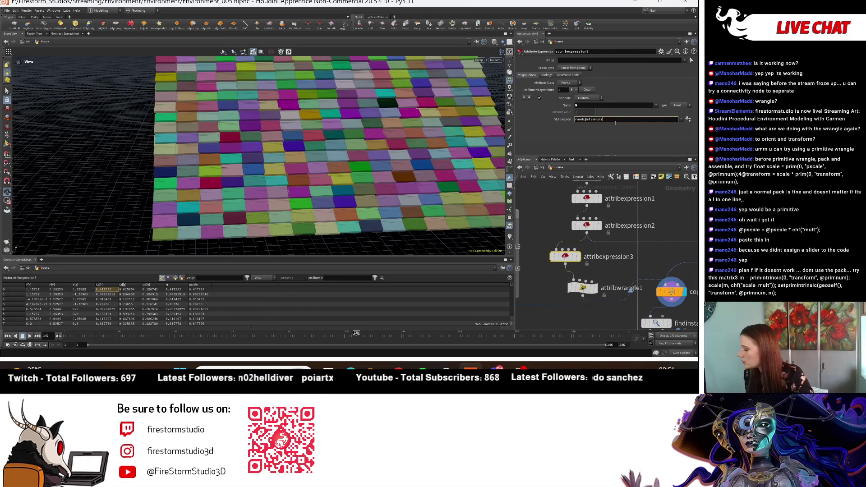
pyautogui.scroll(5, 426, 108)
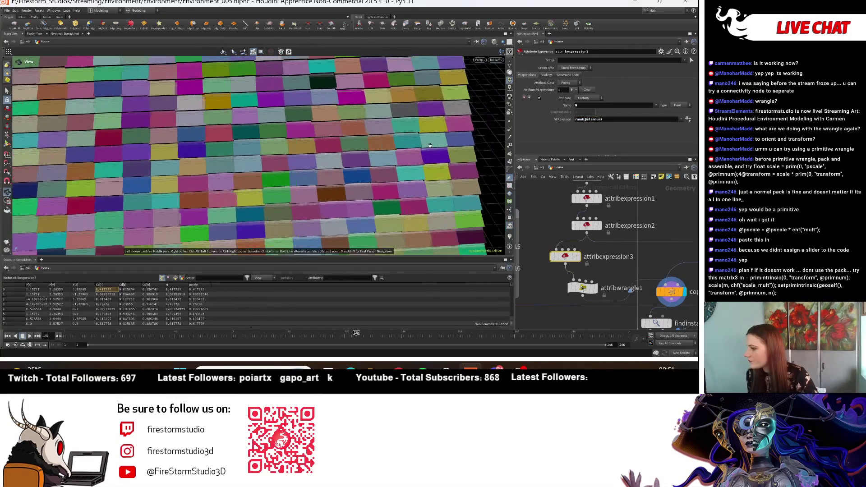
pyautogui.moveTo(427, 109); pyautogui.dragTo(482, 129)
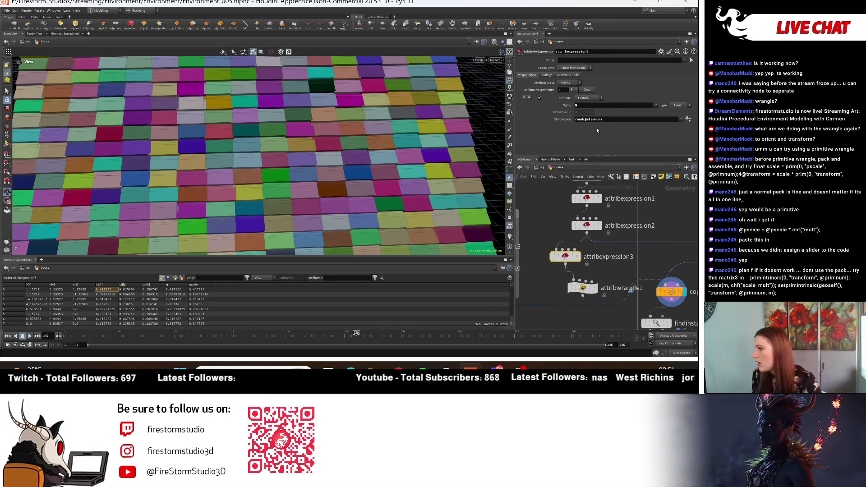
# - Delete attribexpression3, restoring attribwrangle1, and wire attribwrangle1 under attribexpression2
pyautogui.moveTo(574, 292); pyautogui.dragTo(556, 263, button='middle')
pyautogui.click(557, 263)
pyautogui.press('Delete')
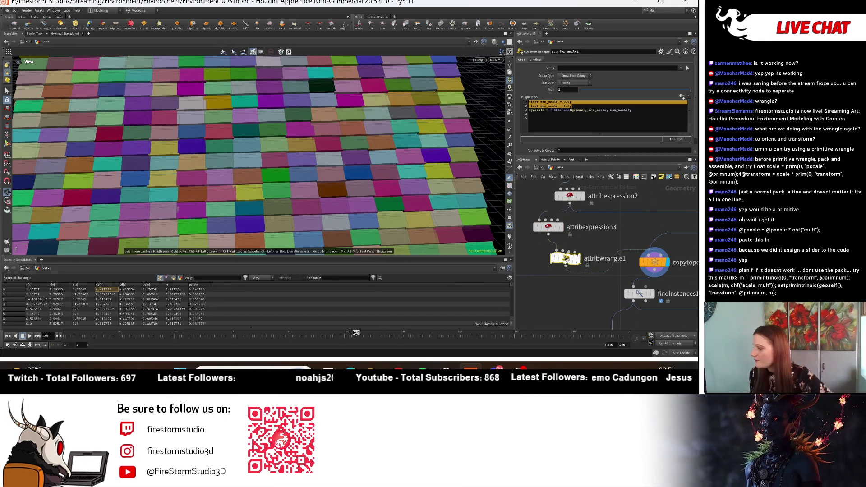
pyautogui.click(546, 230)
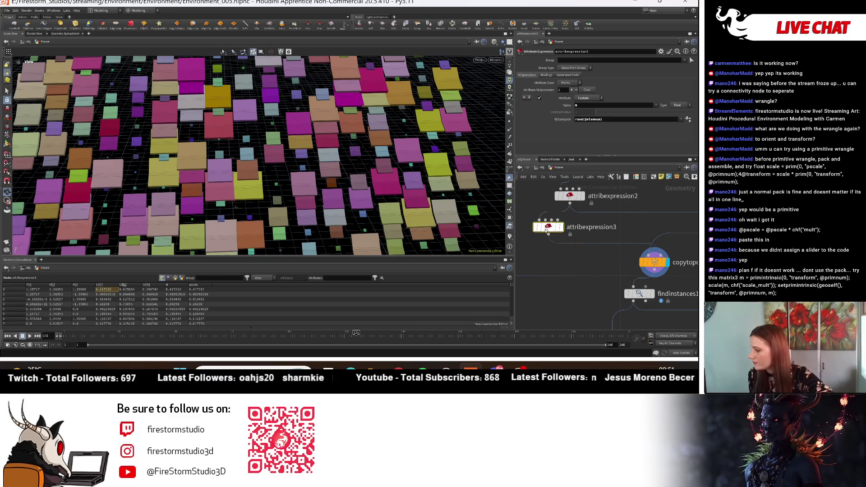
pyautogui.hotkey('ctrl', 'z')
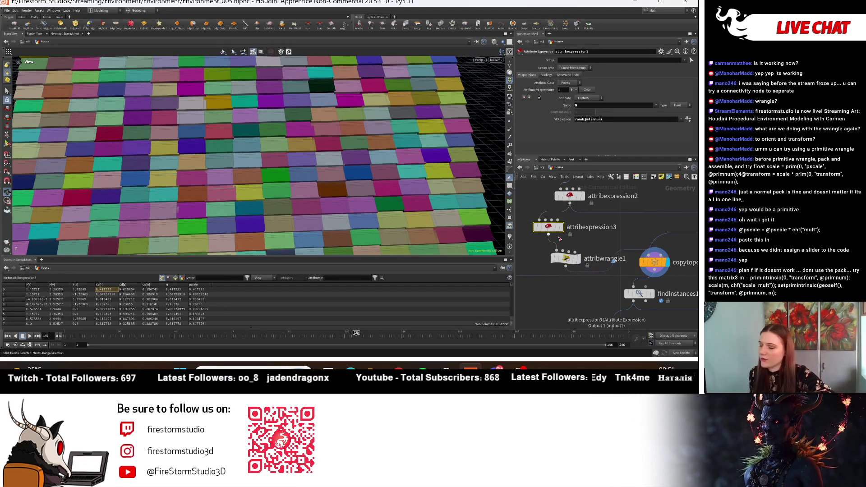
pyautogui.press('Delete')
pyautogui.moveTo(566, 259); pyautogui.dragTo(566, 227)
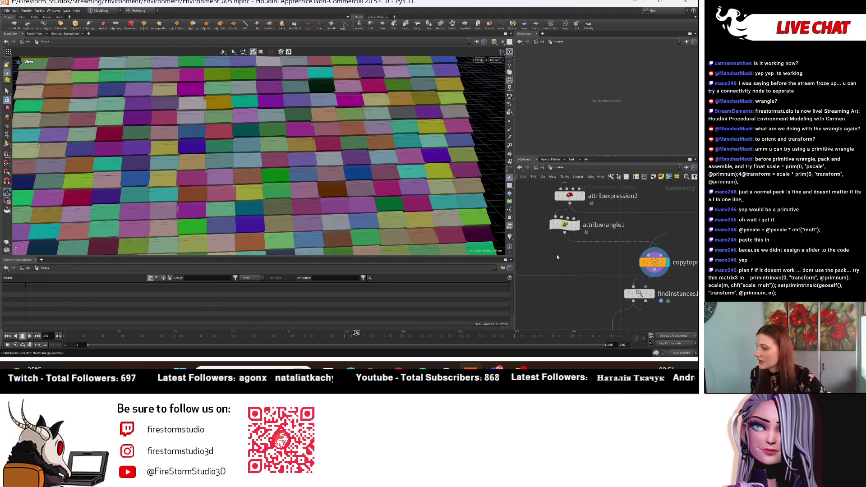
# - Box-select the knife2 through transform8 nodes and move them up-left
pyautogui.scroll(-5, 265, 82)
pyautogui.moveTo(265, 83); pyautogui.dragTo(252, 165)
pyautogui.moveTo(652, 212); pyautogui.dragTo(629, 253, button='middle')
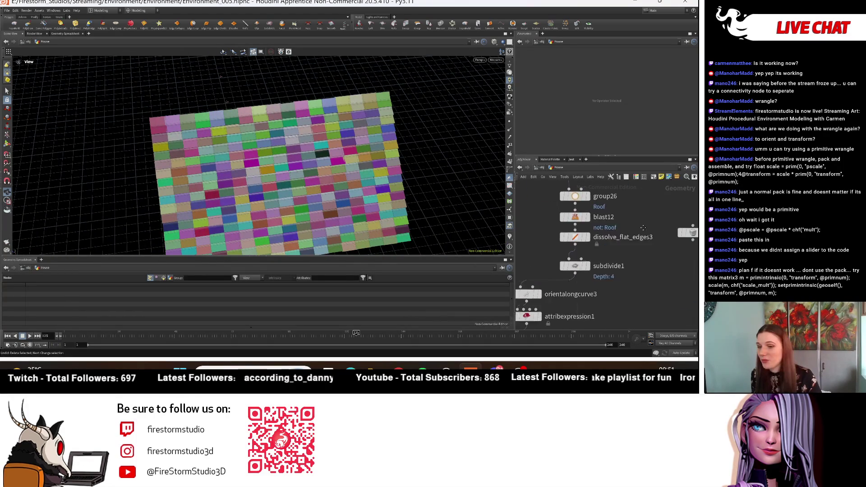
pyautogui.scroll(-8, 532, 233)
pyautogui.scroll(5, 531, 232)
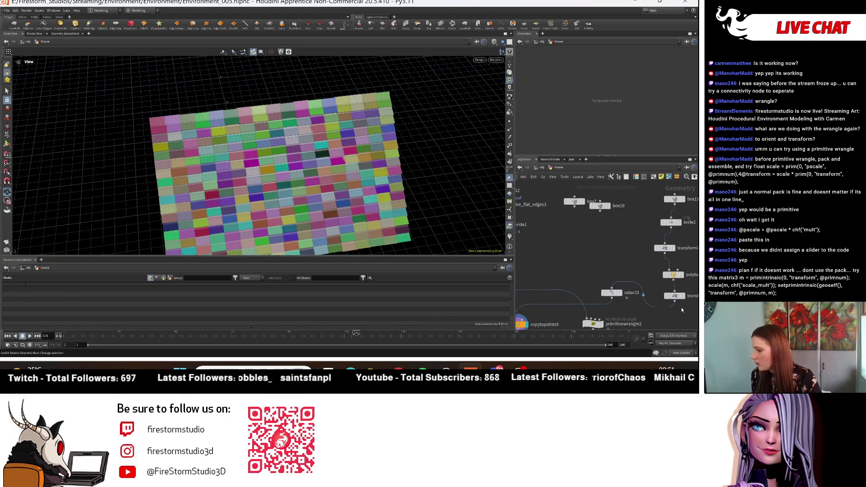
pyautogui.moveTo(642, 197)
pyautogui.mouseDown()
pyautogui.moveTo(691, 303)
pyautogui.moveTo(630, 267)
pyautogui.mouseUp()
pyautogui.click(627, 264)
# - Delete the findinstances1 node below copytopoints5
pyautogui.scroll(-4, 589, 292)
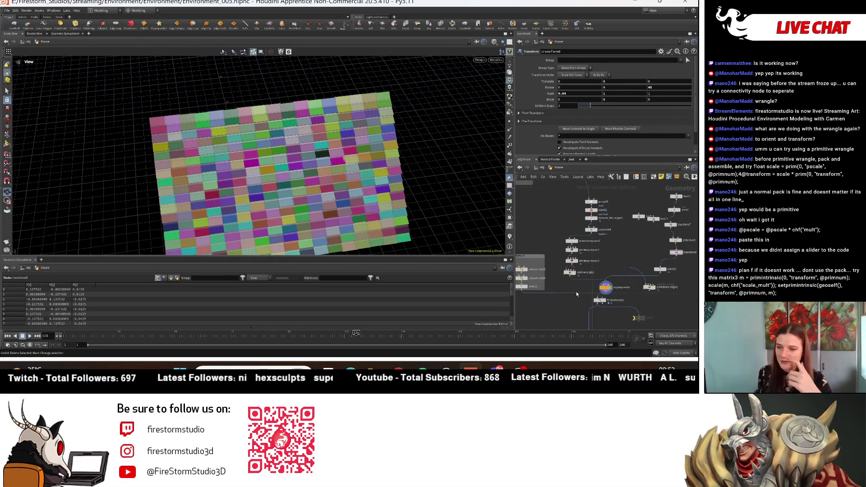
pyautogui.scroll(3, 575, 292)
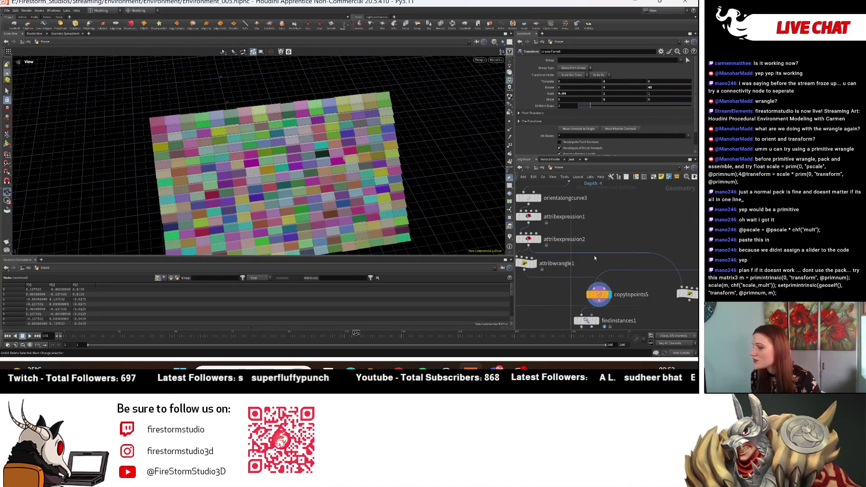
pyautogui.moveTo(381, 170); pyautogui.dragTo(386, 179, button='middle')
pyautogui.moveTo(386, 179); pyautogui.dragTo(406, 185)
pyautogui.moveTo(651, 310)
pyautogui.mouseDown(button='middle')
pyautogui.moveTo(636, 278)
pyautogui.moveTo(647, 255)
pyautogui.mouseUp(button='middle')
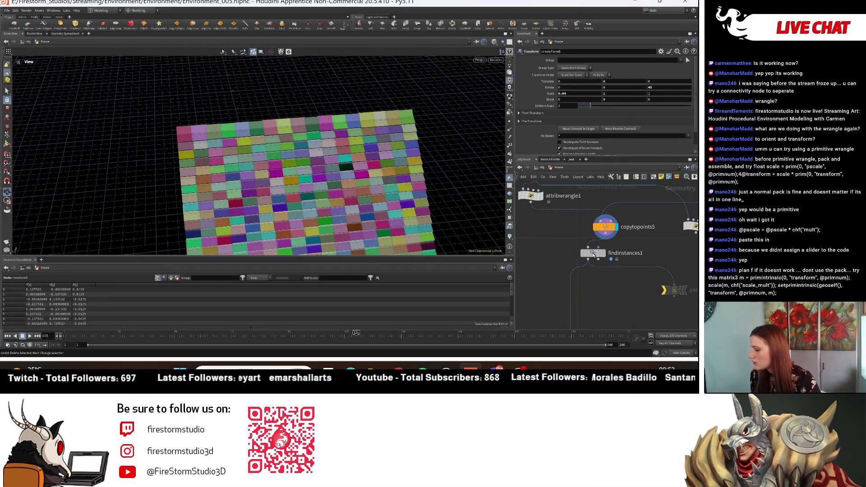
pyautogui.click(594, 254)
pyautogui.press('Delete')
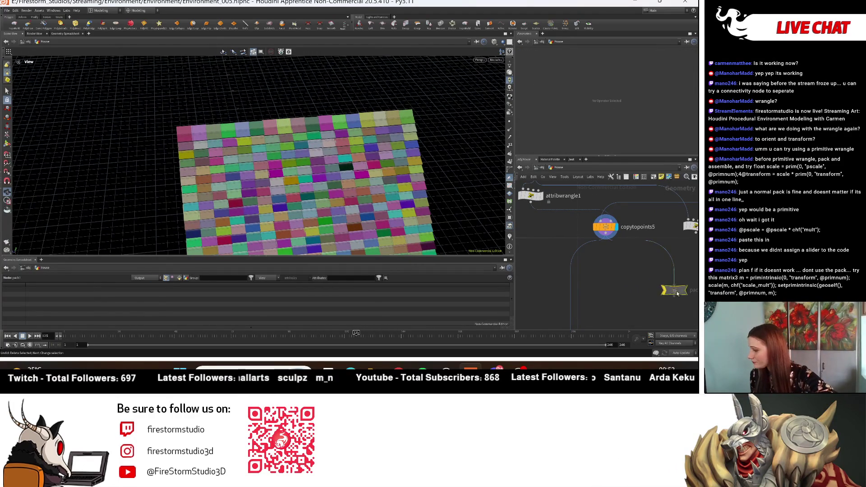
pyautogui.moveTo(605, 245)
pyautogui.mouseDown(button='middle')
pyautogui.moveTo(605, 307)
pyautogui.moveTo(621, 296)
pyautogui.mouseUp(button='middle')
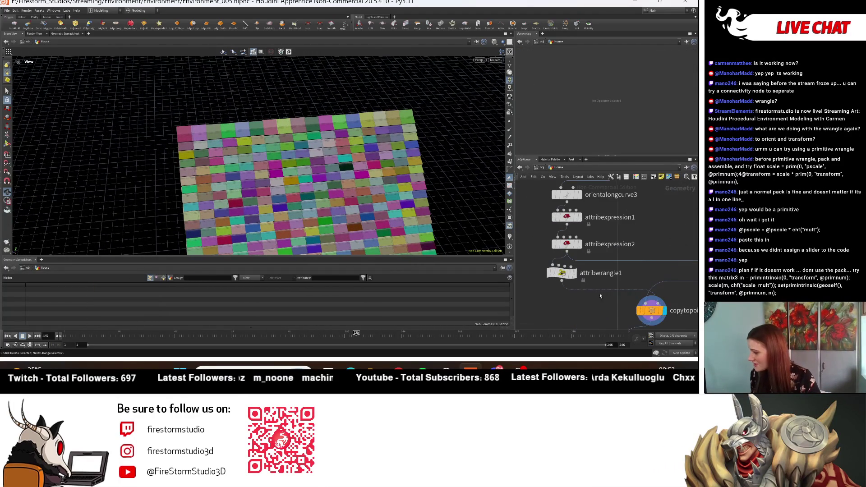
# - Inspect the orientalongcurve3, box11, transform8 and transform7 settings
pyautogui.moveTo(637, 171)
pyautogui.mouseDown(button='middle')
pyautogui.moveTo(656, 284)
pyautogui.moveTo(656, 243)
pyautogui.mouseUp(button='middle')
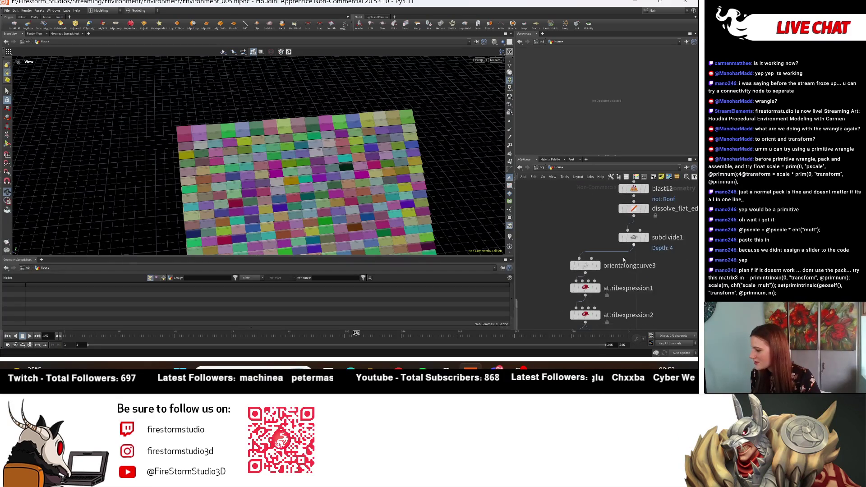
pyautogui.click(585, 266)
pyautogui.moveTo(585, 266); pyautogui.dragTo(552, 309, button='middle')
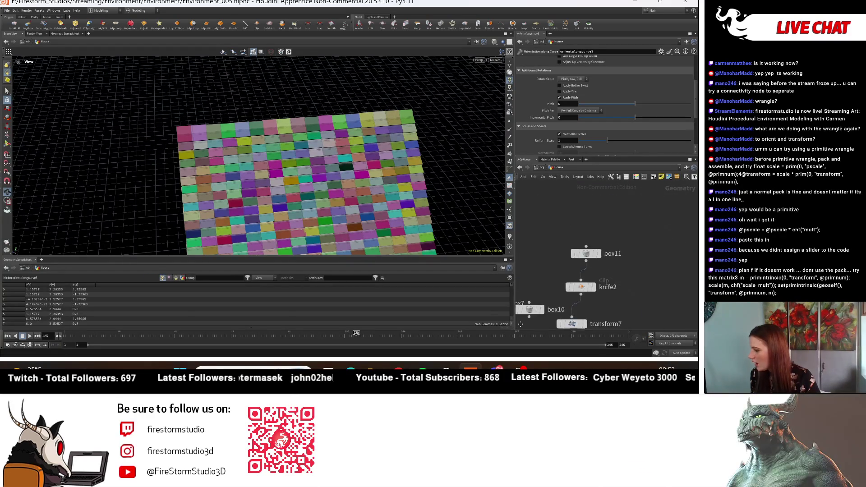
pyautogui.click(648, 188)
pyautogui.moveTo(696, 270); pyautogui.dragTo(682, 202, button='middle')
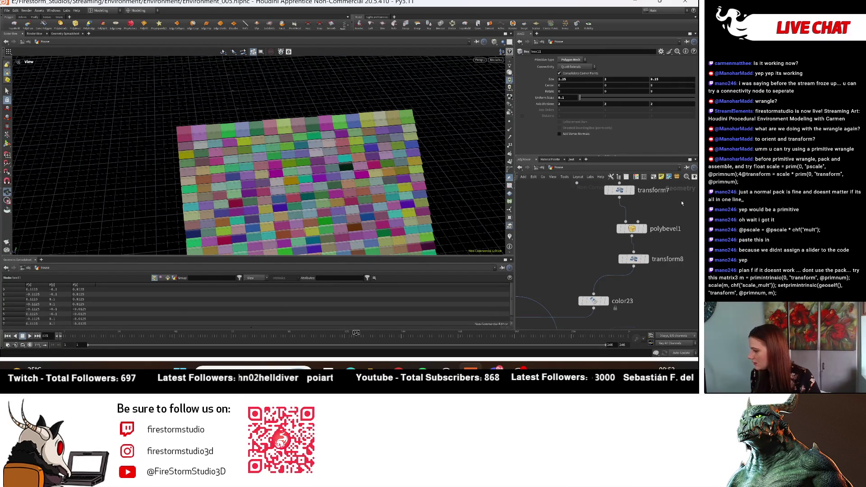
pyautogui.click(634, 259)
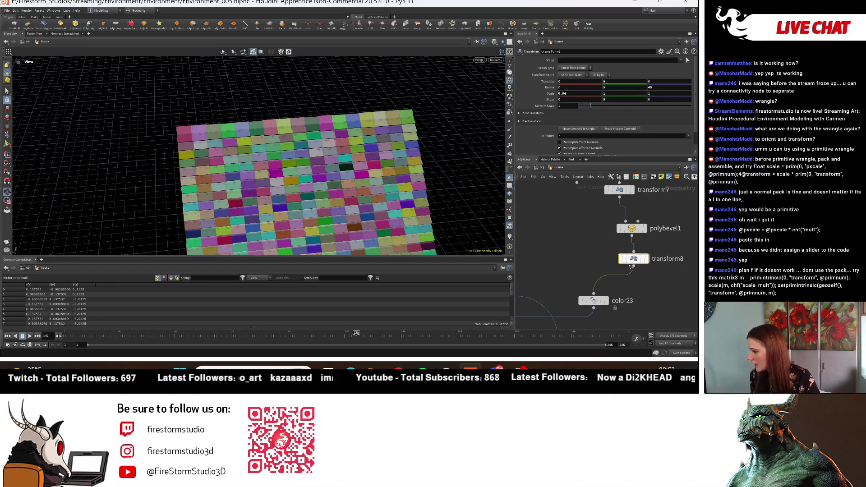
pyautogui.moveTo(691, 231); pyautogui.dragTo(670, 318, button='middle')
pyautogui.click(602, 275)
pyautogui.click(618, 206)
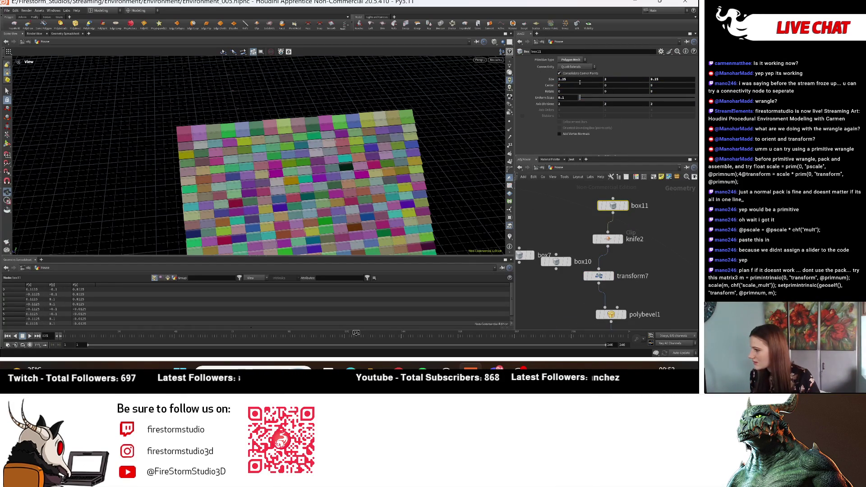
# - Turn off Apply Pitch on orientalongcurve3
pyautogui.moveTo(375, 252)
pyautogui.mouseDown(button='middle')
pyautogui.moveTo(418, 180)
pyautogui.moveTo(408, 175)
pyautogui.mouseUp(button='middle')
pyautogui.scroll(-5, 564, 303)
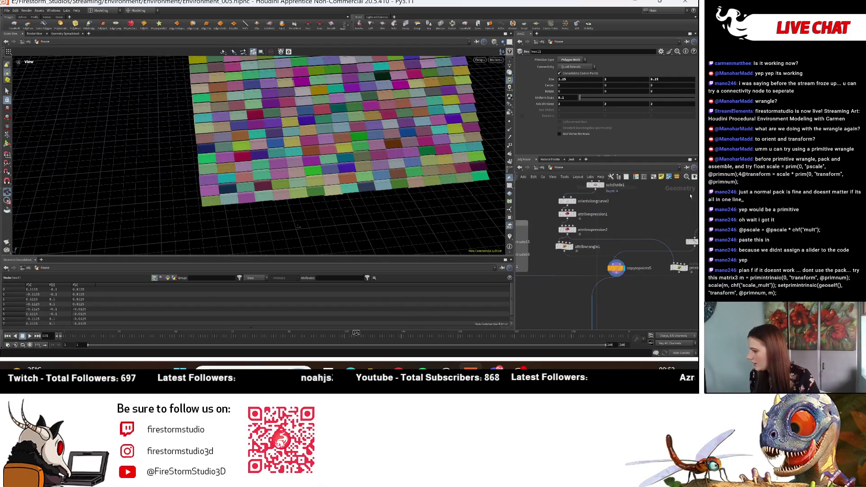
pyautogui.click(539, 275)
pyautogui.scroll(-5, 602, 108)
pyautogui.hotkey('ctrl', 'z')
# - Set transform8's Rotate Z to 35 so every box tilts
pyautogui.moveTo(671, 279)
pyautogui.mouseDown(button='middle')
pyautogui.moveTo(584, 213)
pyautogui.moveTo(575, 260)
pyautogui.mouseUp(button='middle')
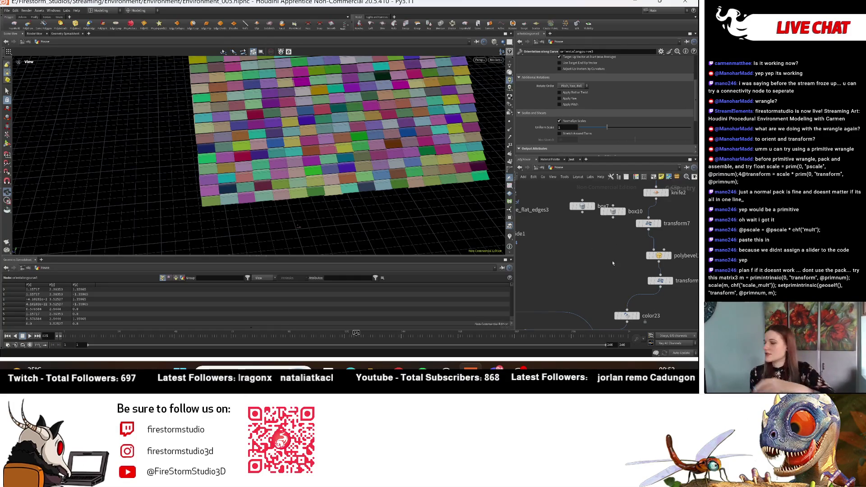
pyautogui.moveTo(583, 243); pyautogui.dragTo(545, 274, button='middle')
pyautogui.moveTo(649, 287); pyautogui.dragTo(646, 244, button='middle')
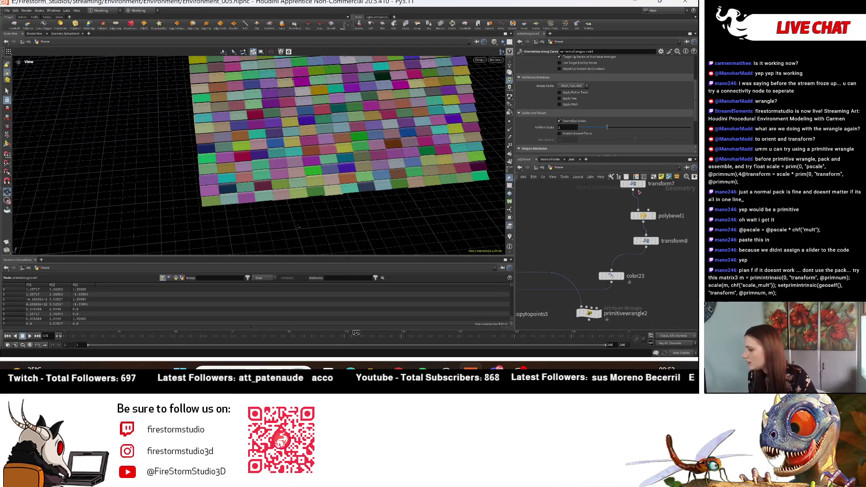
pyautogui.click(646, 240)
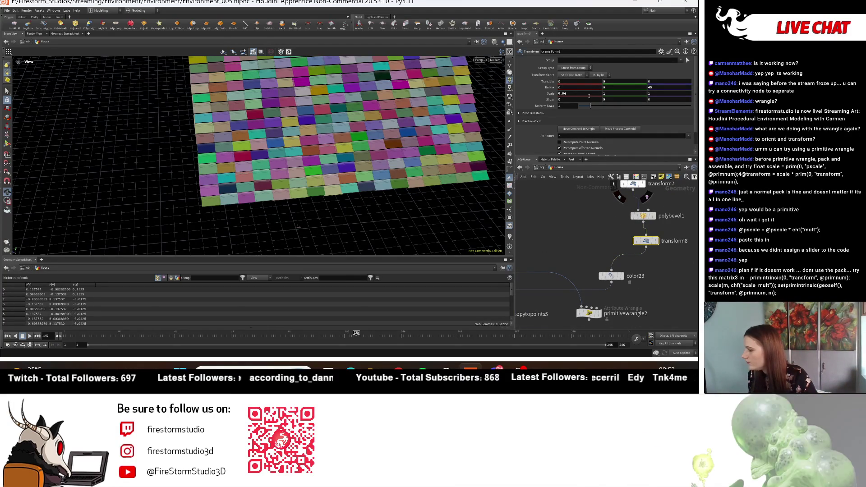
pyautogui.moveTo(650, 86)
pyautogui.mouseDown(button='middle')
pyautogui.moveTo(660, 77)
pyautogui.moveTo(628, 78)
pyautogui.mouseUp(button='middle')
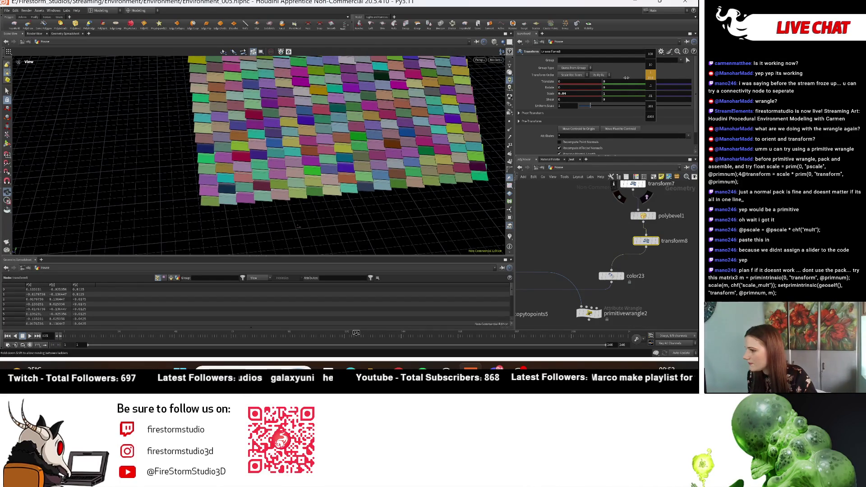
pyautogui.moveTo(625, 78)
pyautogui.mouseDown(button='middle')
pyautogui.moveTo(606, 237)
pyautogui.moveTo(587, 246)
pyautogui.moveTo(606, 255)
pyautogui.moveTo(570, 244)
pyautogui.mouseUp(button='middle')
pyautogui.press('Tab')
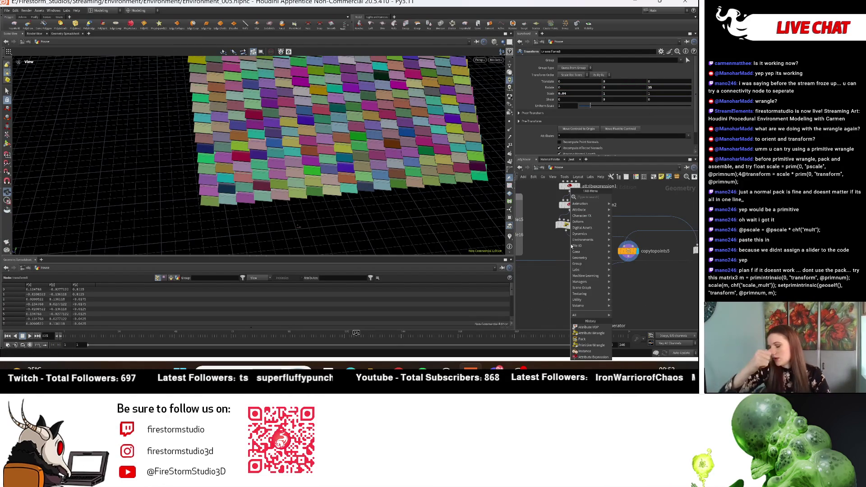
pyautogui.write('group range')
pyautogui.press('Return')
pyautogui.click(598, 286)
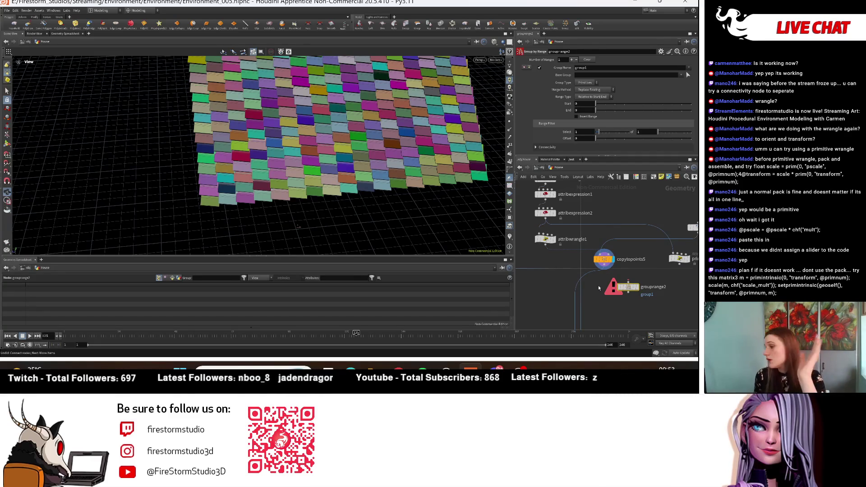
pyautogui.moveTo(629, 292)
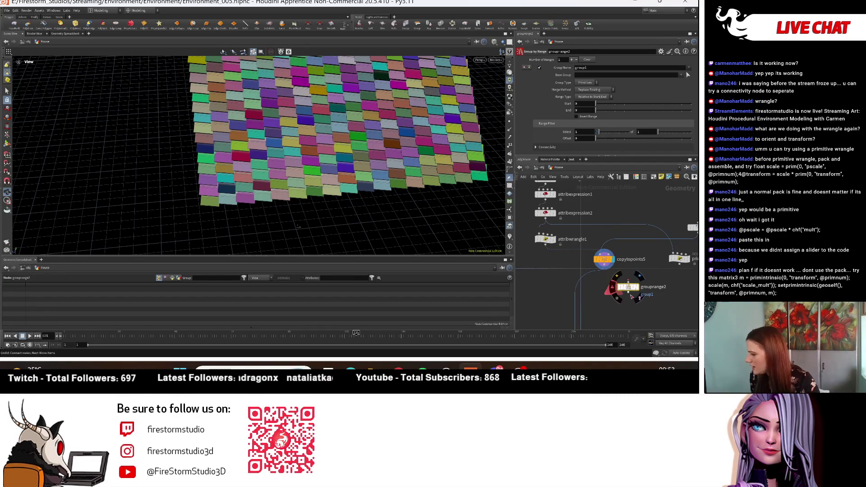
pyautogui.moveTo(630, 290); pyautogui.dragTo(554, 265)
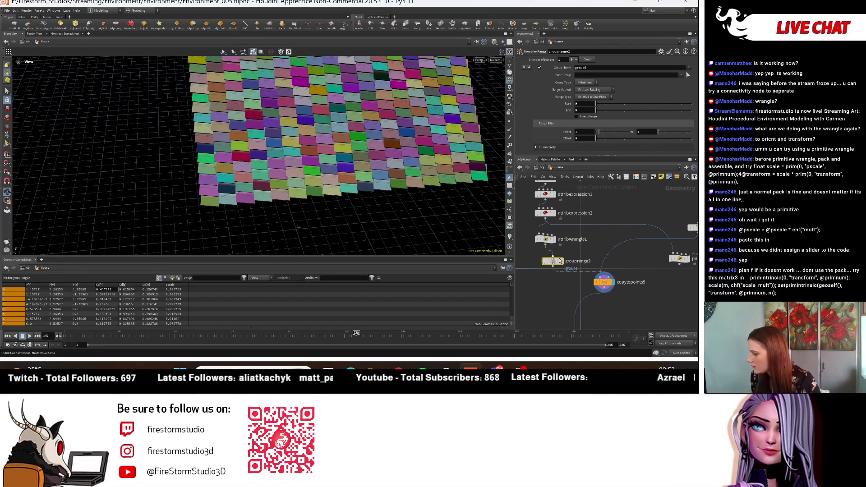
pyautogui.click(563, 261)
pyautogui.moveTo(443, 135)
pyautogui.mouseDown()
pyautogui.moveTo(350, 199)
pyautogui.moveTo(342, 186)
pyautogui.mouseUp()
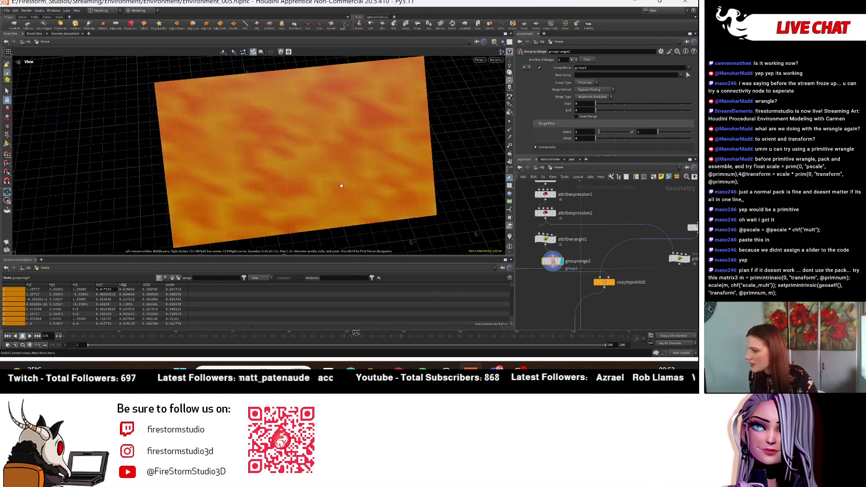
pyautogui.moveTo(661, 131); pyautogui.dragTo(668, 133)
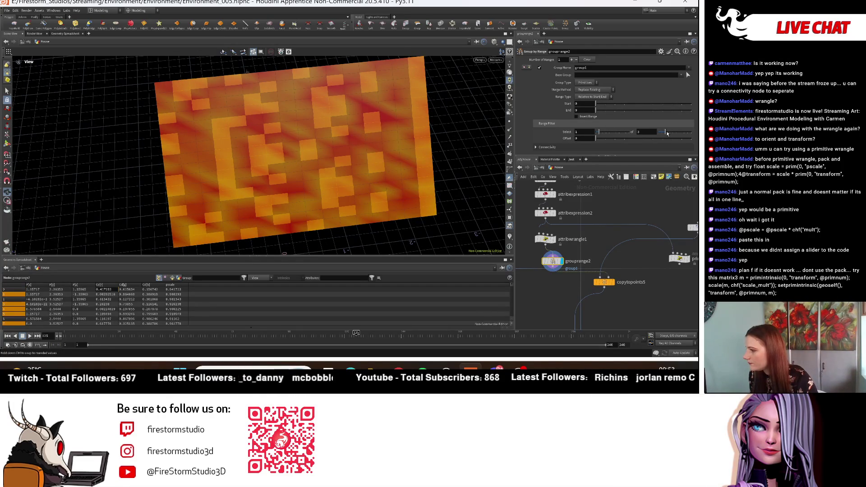
pyautogui.moveTo(234, 103); pyautogui.dragTo(242, 130)
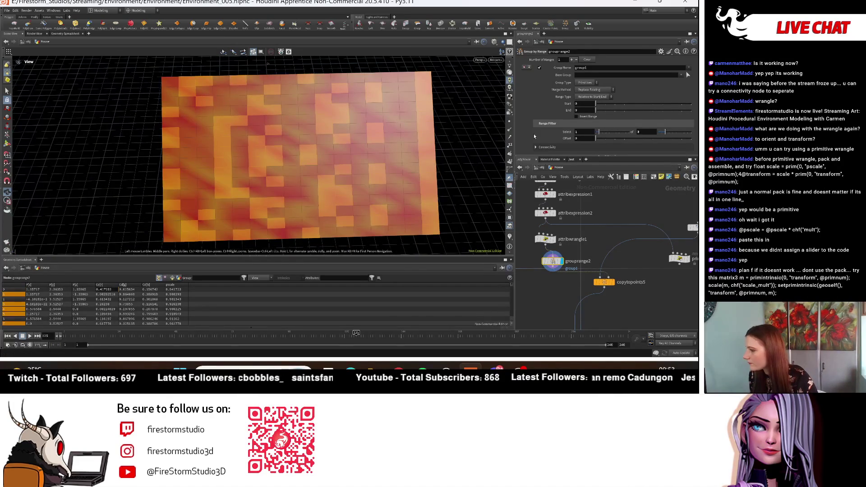
pyautogui.moveTo(595, 140); pyautogui.dragTo(613, 140)
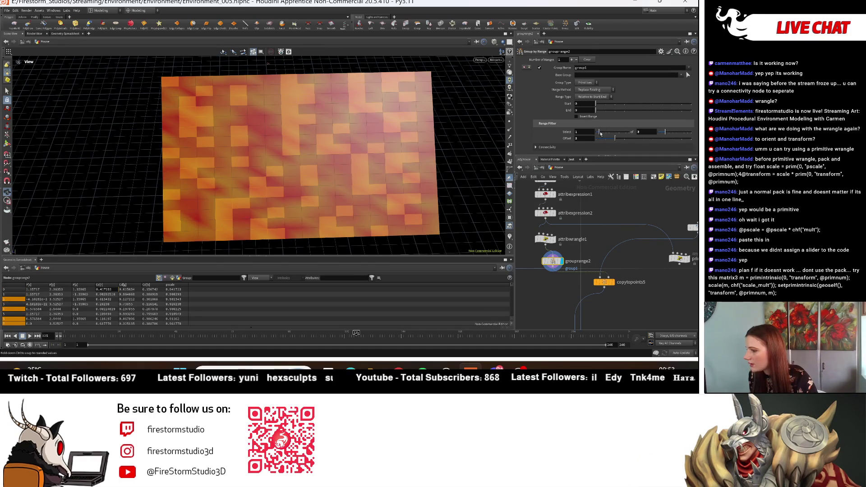
pyautogui.moveTo(600, 134); pyautogui.dragTo(600, 134)
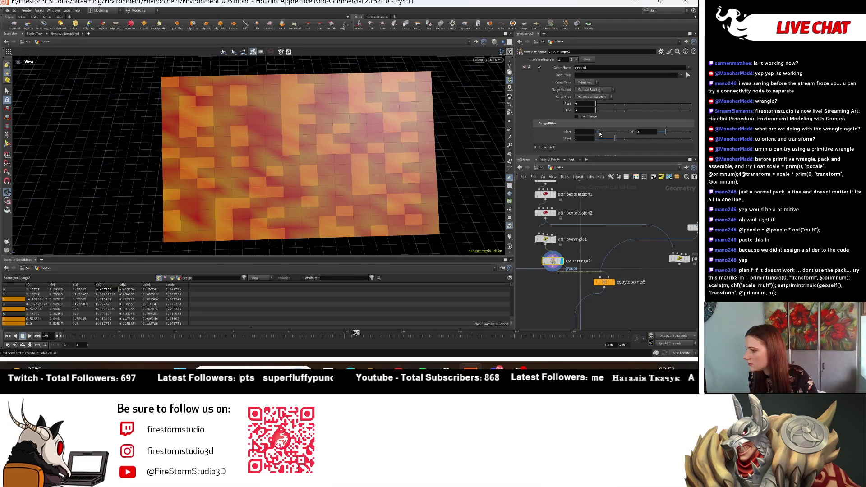
pyautogui.click(595, 117)
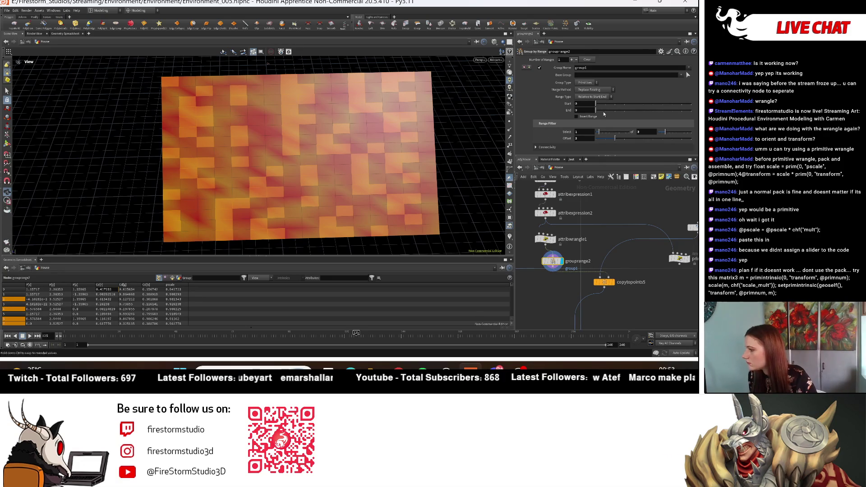
pyautogui.moveTo(598, 105)
pyautogui.mouseDown()
pyautogui.moveTo(638, 110)
pyautogui.moveTo(624, 110)
pyautogui.mouseUp()
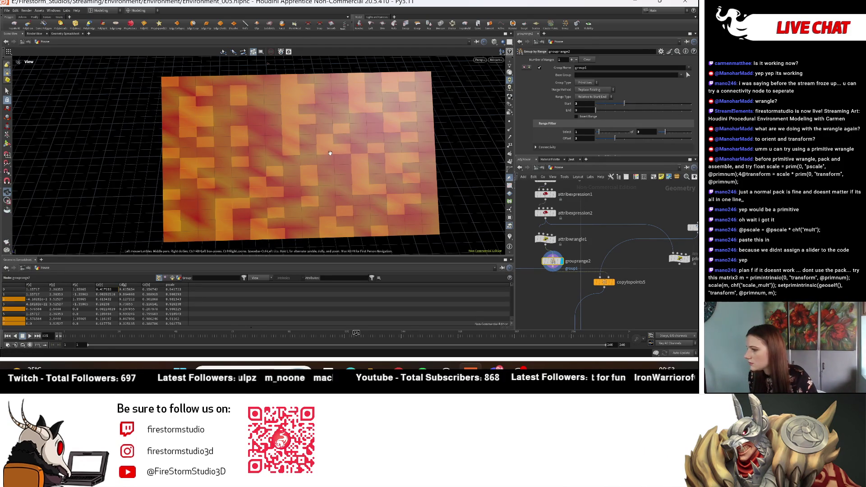
pyautogui.scroll(2, 584, 288)
pyautogui.moveTo(583, 288); pyautogui.dragTo(608, 292, button='middle')
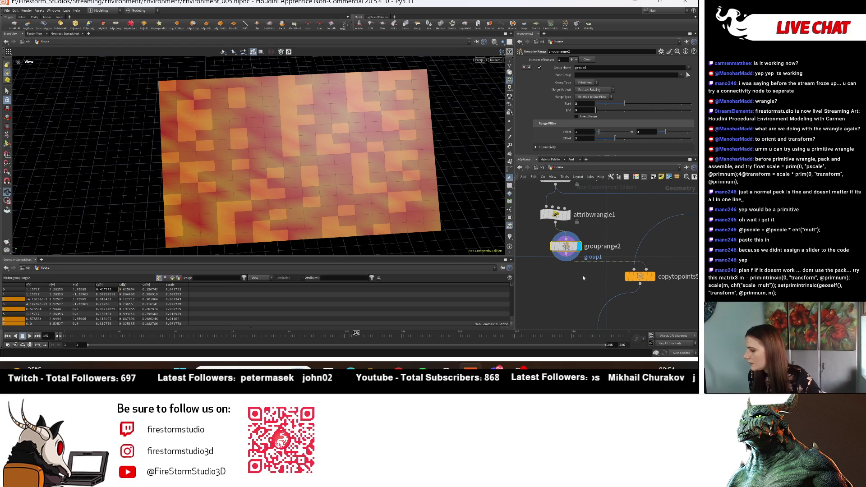
# - Add a Transform node under grouprange2, displaying copytopoints5 with the transform templated
pyautogui.press('Tab')
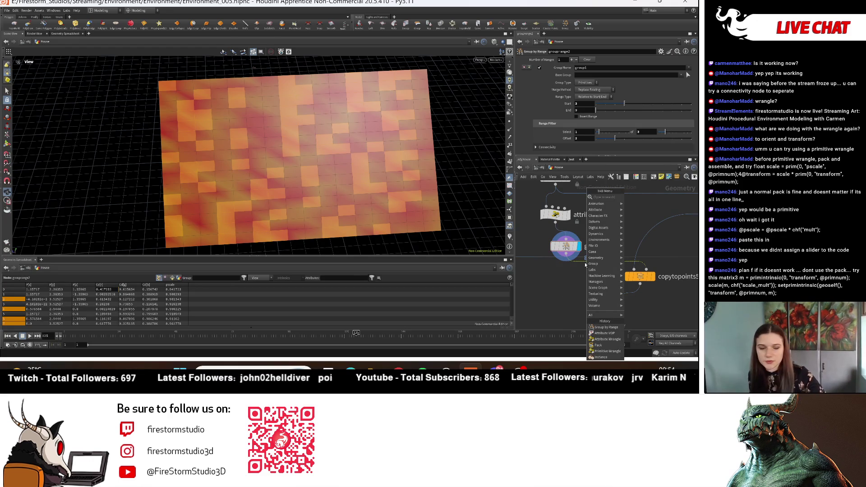
pyautogui.write('trans')
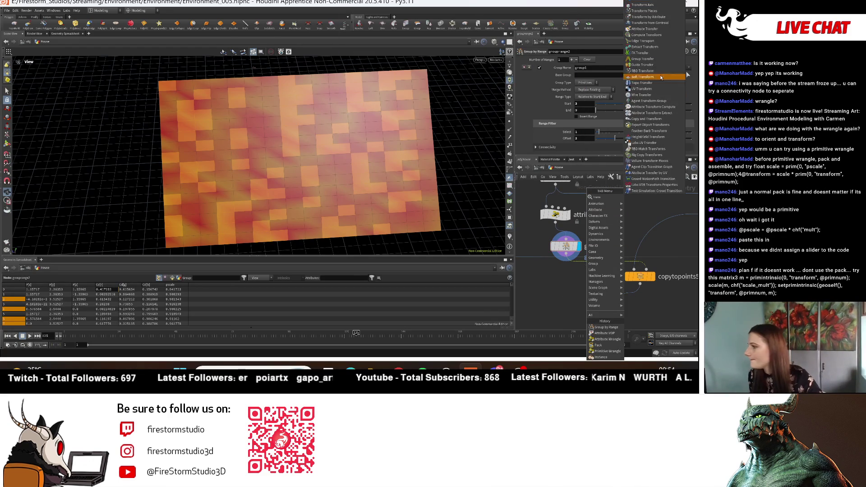
pyautogui.click(663, 1)
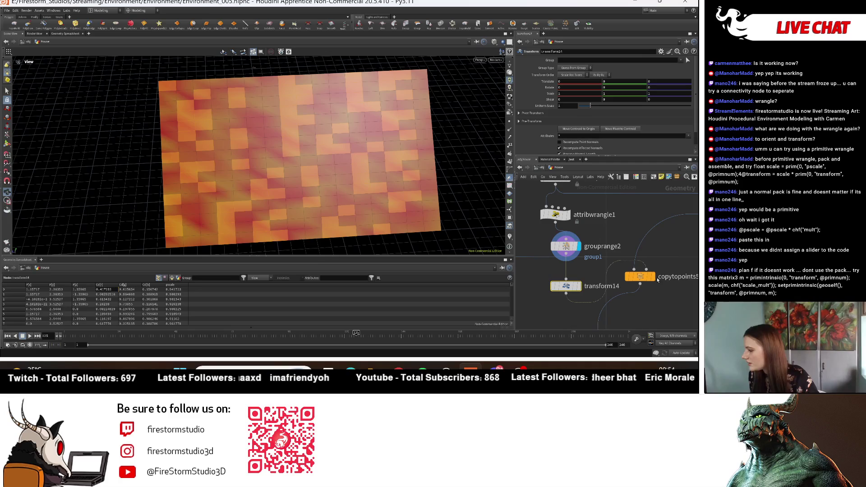
pyautogui.click(654, 278)
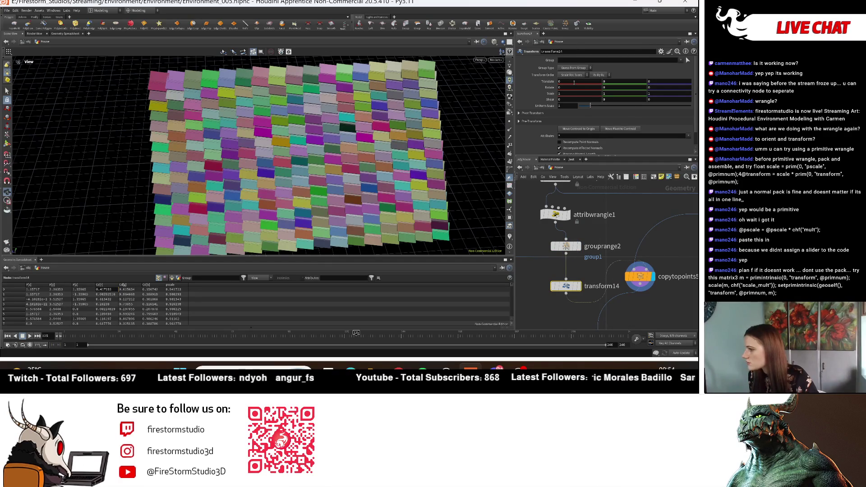
pyautogui.click(577, 287)
# - Restrict transform14 to group1 and nudge its Translate X and Y values
pyautogui.click(680, 60)
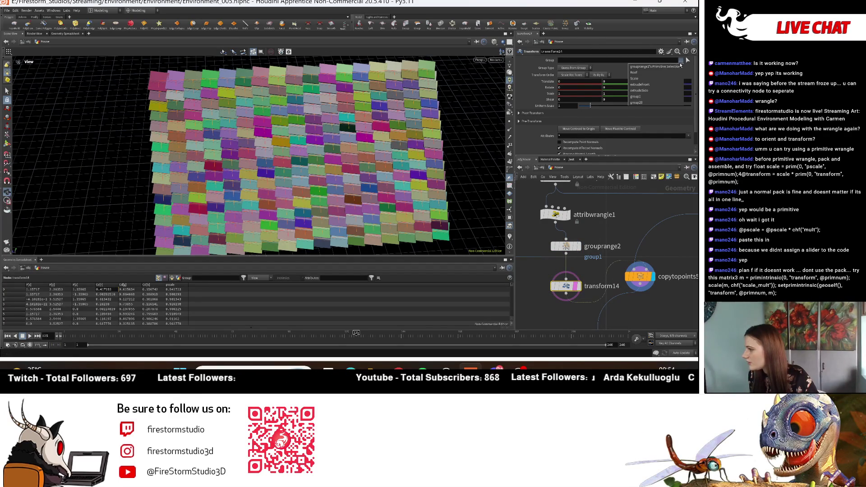
pyautogui.click(660, 97)
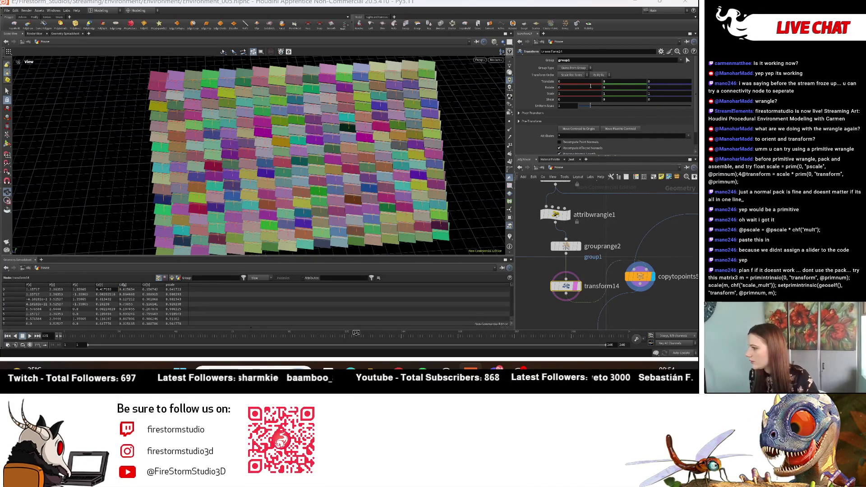
pyautogui.moveTo(589, 81); pyautogui.dragTo(599, 91, button='middle')
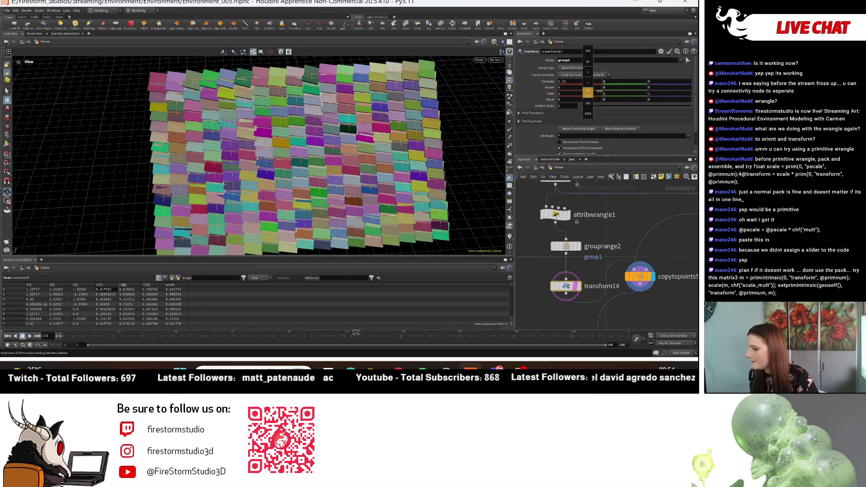
pyautogui.moveTo(288, 153)
pyautogui.mouseDown()
pyautogui.moveTo(397, 180)
pyautogui.moveTo(387, 165)
pyautogui.mouseUp()
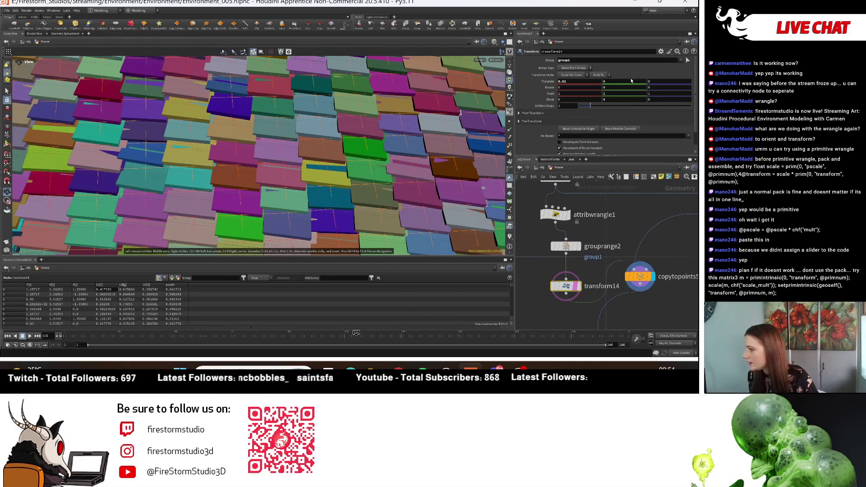
pyautogui.moveTo(631, 84); pyautogui.dragTo(629, 83, button='middle')
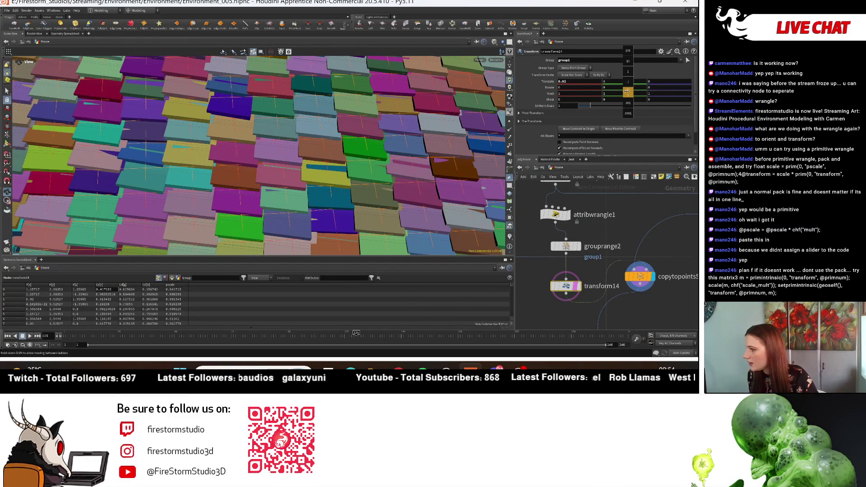
pyautogui.moveTo(636, 91)
pyautogui.mouseDown(button='middle')
pyautogui.moveTo(625, 90)
pyautogui.moveTo(681, 88)
pyautogui.moveTo(670, 79)
pyautogui.moveTo(679, 87)
pyautogui.mouseUp(button='middle')
# - Reset the group1 Translate X to 0 and select transform8 upstream
pyautogui.keyDown('ctrl'); pyautogui.middleClick(588, 84); pyautogui.keyUp('ctrl')
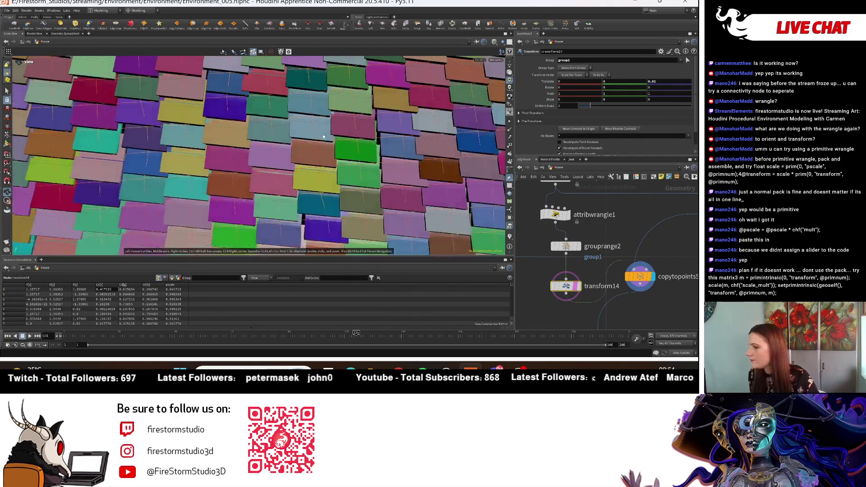
pyautogui.scroll(-5, 271, 158)
pyautogui.scroll(-1, 634, 252)
pyautogui.moveTo(634, 252); pyautogui.dragTo(619, 325, button='middle')
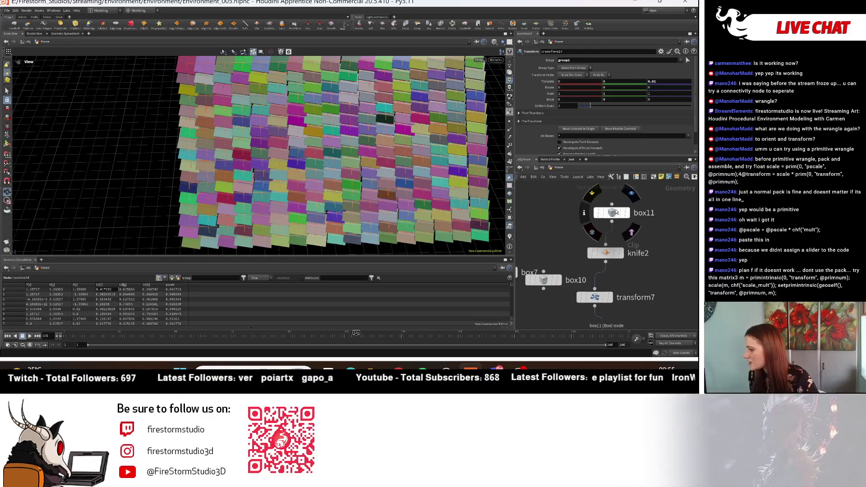
pyautogui.click(612, 215)
pyautogui.moveTo(612, 215); pyautogui.dragTo(606, 130, button='middle')
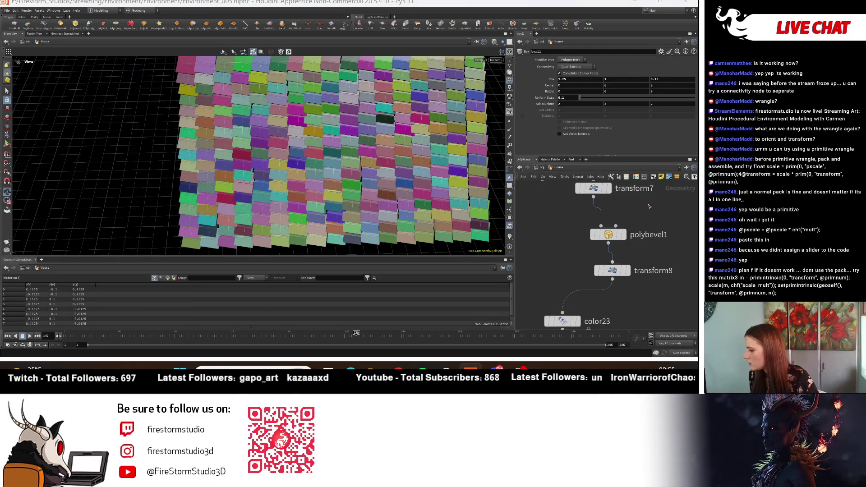
pyautogui.click(613, 270)
# - Increase transform8's tilt rotation slightly and frame the whole tile grid
pyautogui.moveTo(361, 144)
pyautogui.mouseDown()
pyautogui.moveTo(368, 125)
pyautogui.moveTo(363, 143)
pyautogui.moveTo(425, 139)
pyautogui.moveTo(433, 112)
pyautogui.moveTo(535, 111)
pyautogui.mouseUp()
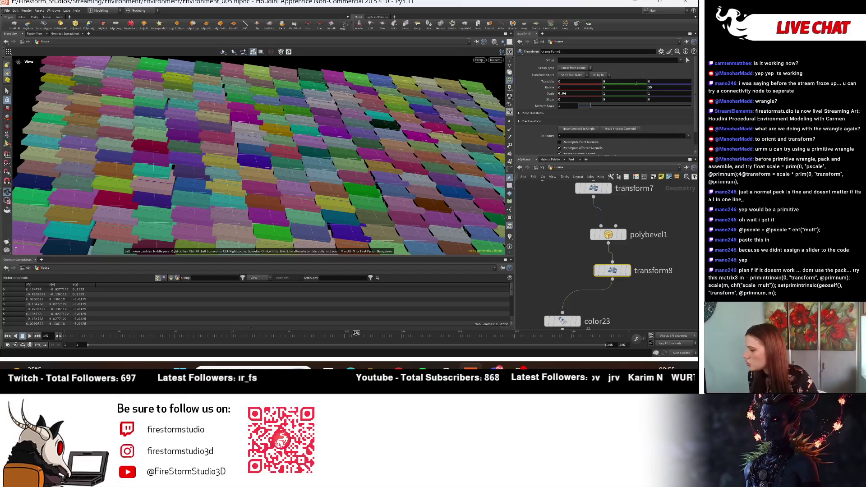
pyautogui.moveTo(630, 90); pyautogui.dragTo(629, 83, button='middle')
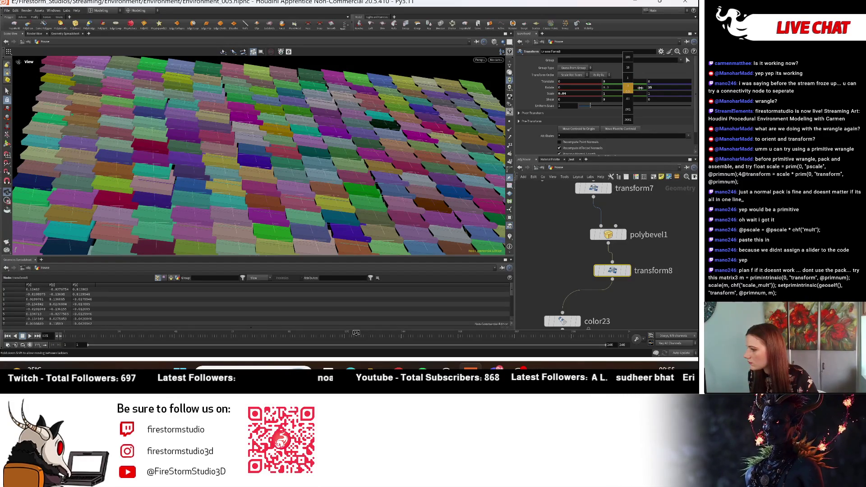
pyautogui.moveTo(646, 89); pyautogui.dragTo(654, 91, button='middle')
pyautogui.press('h')
pyautogui.scroll(-3, 670, 239)
pyautogui.scroll(3, 595, 253)
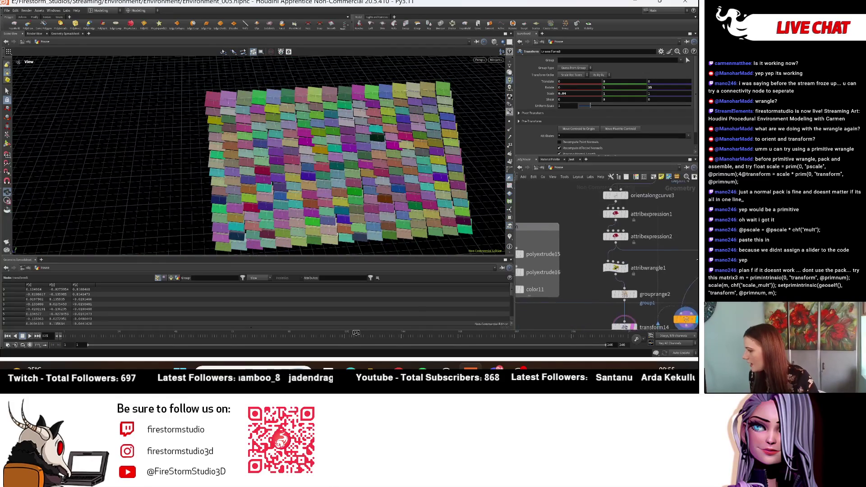
# - Bypass attribexpression2 and color23 to compare, then restore the random box colours
pyautogui.click(595, 254)
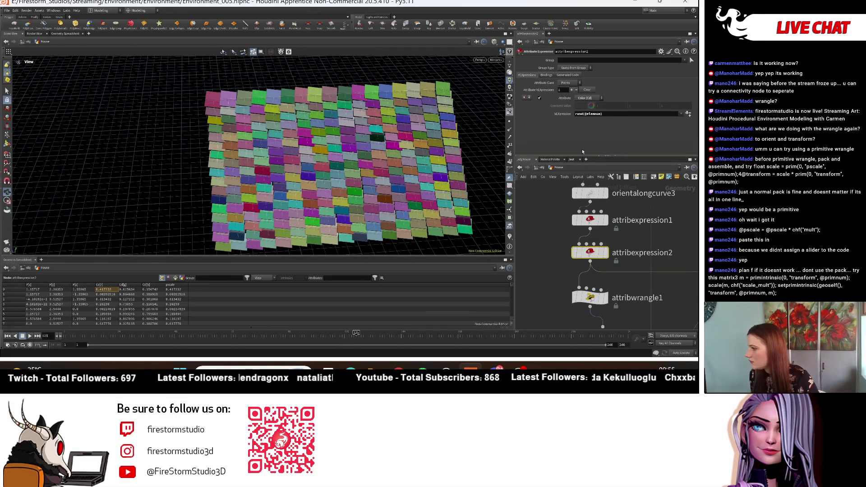
pyautogui.click(576, 253)
pyautogui.scroll(5, 259, 156)
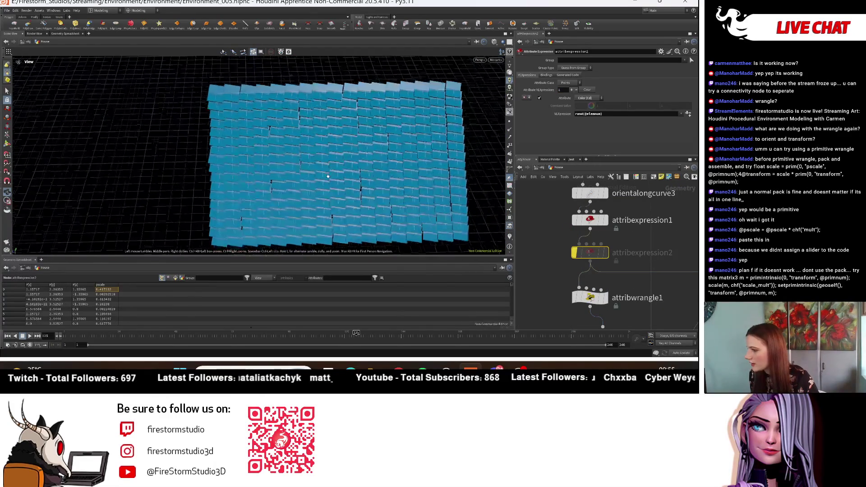
pyautogui.scroll(-2, 639, 255)
pyautogui.moveTo(639, 255); pyautogui.dragTo(620, 261, button='middle')
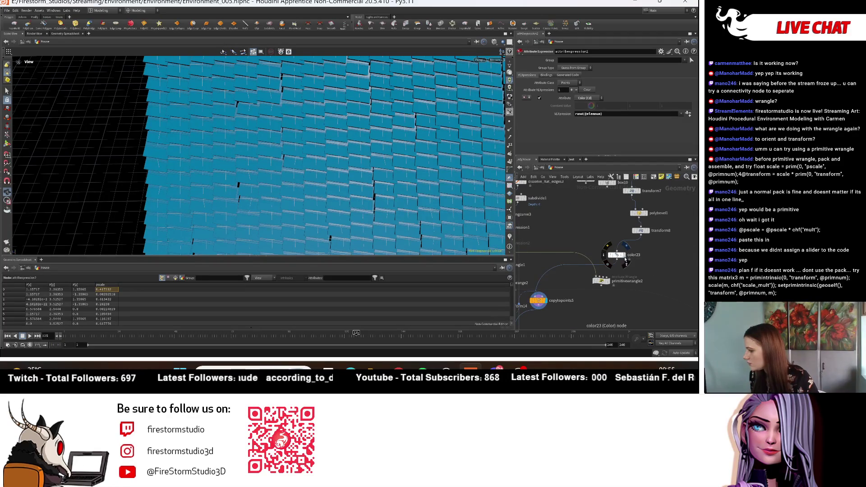
pyautogui.click(609, 246)
pyautogui.moveTo(393, 172)
pyautogui.mouseDown()
pyautogui.moveTo(381, 177)
pyautogui.moveTo(431, 207)
pyautogui.mouseUp()
pyautogui.moveTo(521, 267); pyautogui.dragTo(657, 259, button='middle')
pyautogui.press('b')
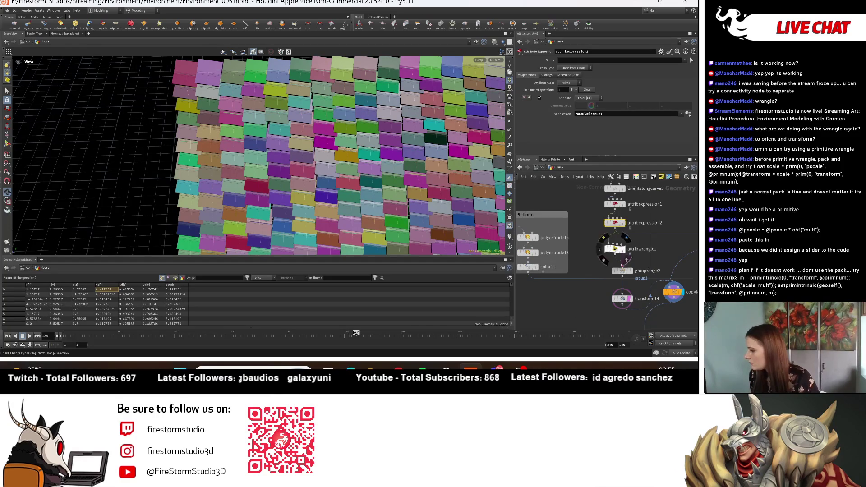
# - Move transform14 further left and duplicate grouprange2 as grouprange3
pyautogui.moveTo(624, 299)
pyautogui.mouseDown()
pyautogui.moveTo(609, 300)
pyautogui.moveTo(689, 321)
pyautogui.mouseUp()
pyautogui.moveTo(658, 298); pyautogui.dragTo(603, 281, button='middle')
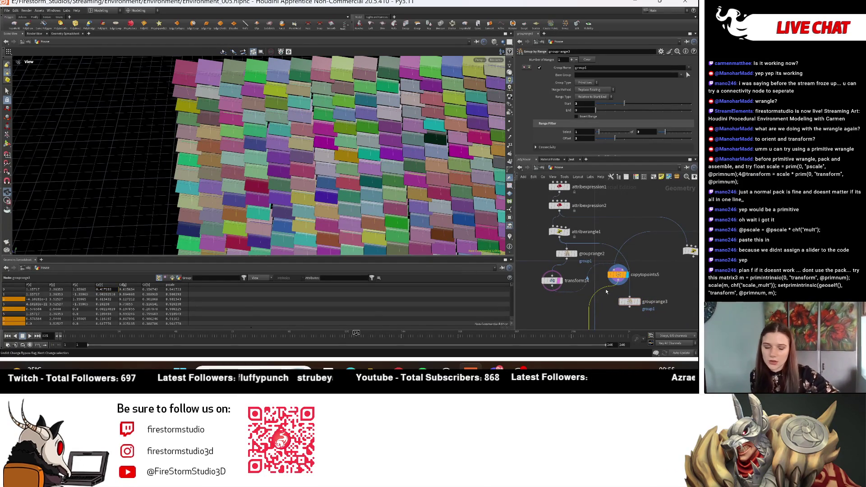
pyautogui.press('Tab')
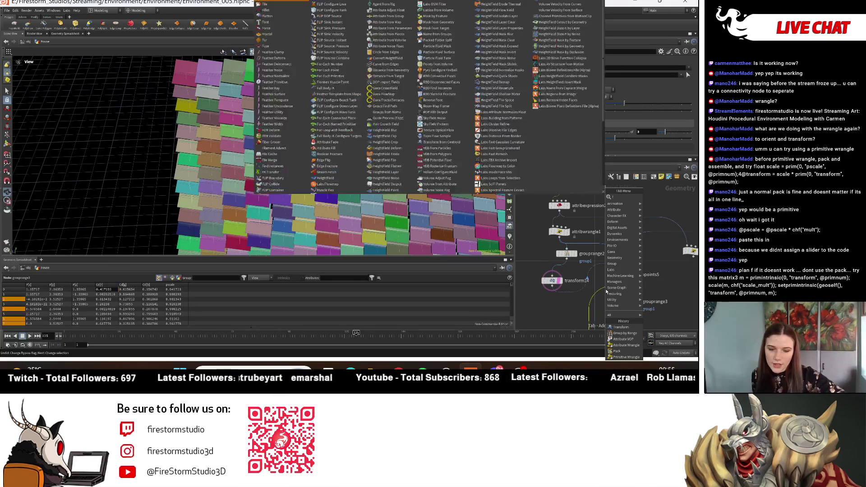
# - Add a Find Instances node after copytopoints5 feeding grouprange3, and display grouprange3's grouped boxes
pyautogui.write('find')
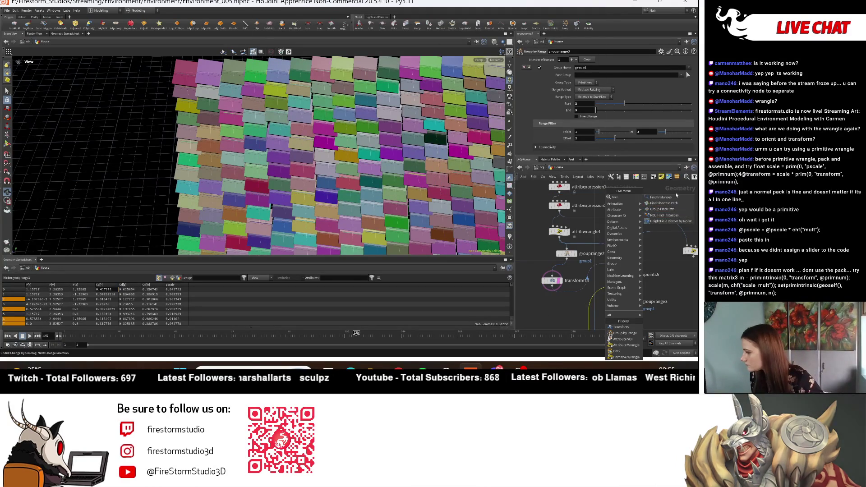
pyautogui.press('Return')
pyautogui.click(609, 293)
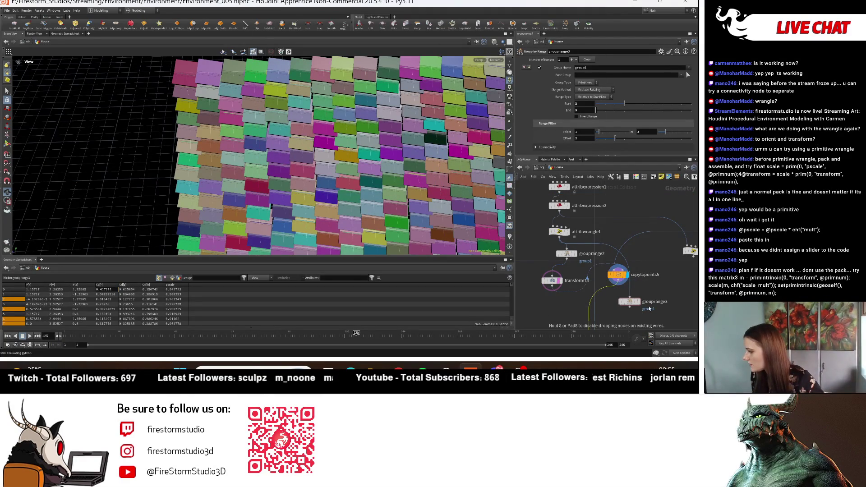
pyautogui.hotkey('ctrl', 'z')
pyautogui.moveTo(634, 303)
pyautogui.mouseDown()
pyautogui.moveTo(654, 318)
pyautogui.moveTo(617, 313)
pyautogui.mouseUp()
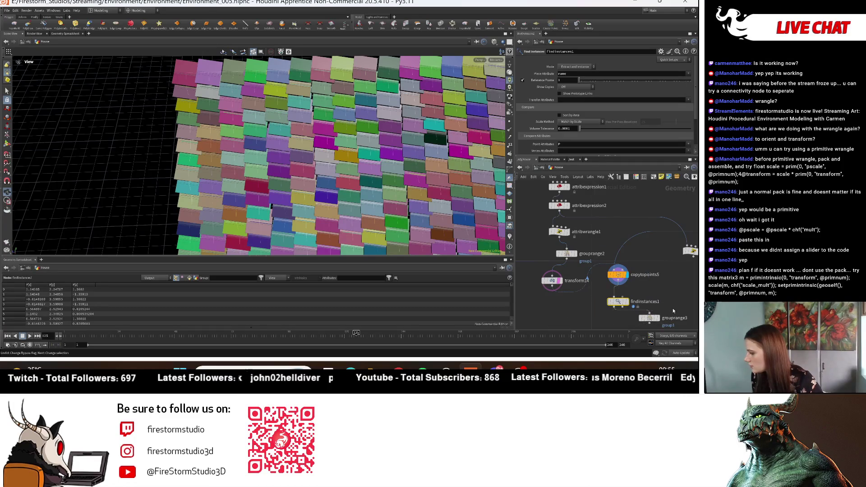
pyautogui.moveTo(669, 316); pyautogui.dragTo(658, 262, button='middle')
pyautogui.click(650, 269)
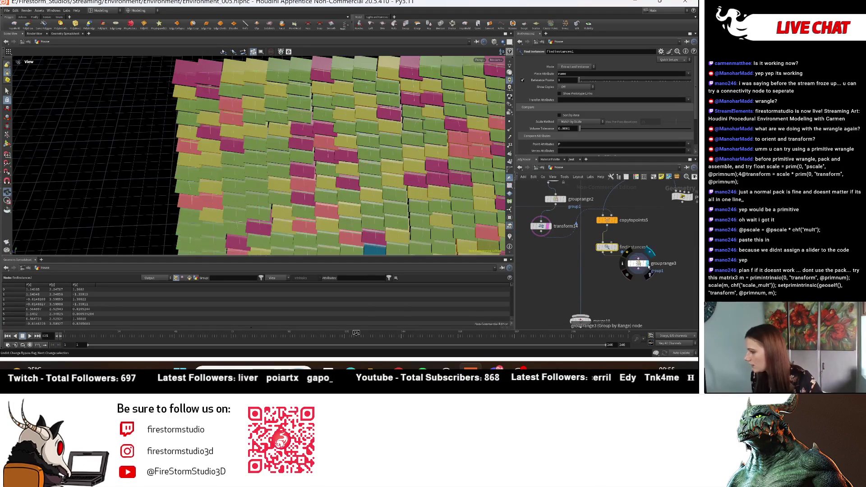
pyautogui.moveTo(388, 113)
pyautogui.mouseDown()
pyautogui.moveTo(415, 61)
pyautogui.moveTo(433, 90)
pyautogui.mouseUp()
pyautogui.scroll(-1, 592, 77)
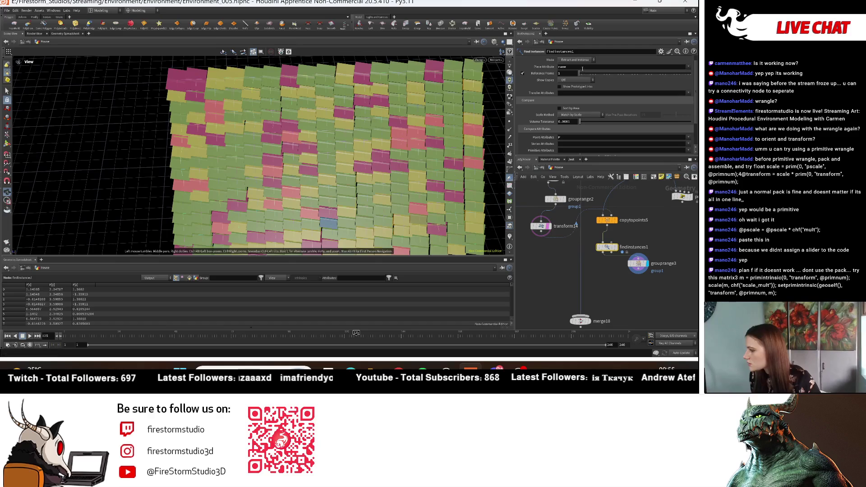
pyautogui.moveTo(641, 266); pyautogui.dragTo(614, 269)
pyautogui.moveTo(316, 149)
pyautogui.mouseDown()
pyautogui.moveTo(336, 165)
pyautogui.moveTo(601, 117)
pyautogui.moveTo(602, 104)
pyautogui.moveTo(589, 105)
pyautogui.moveTo(644, 112)
pyautogui.mouseUp()
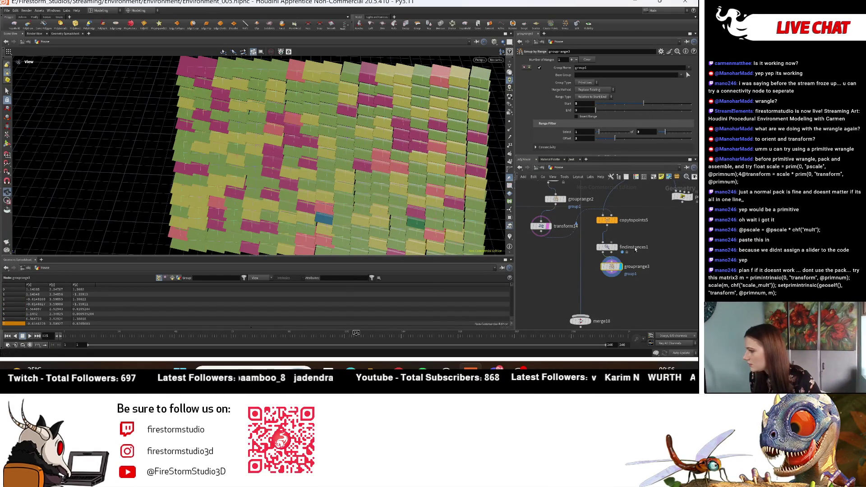
# - Delete the grouprange2 node from the network
pyautogui.moveTo(554, 211); pyautogui.dragTo(570, 258, button='middle')
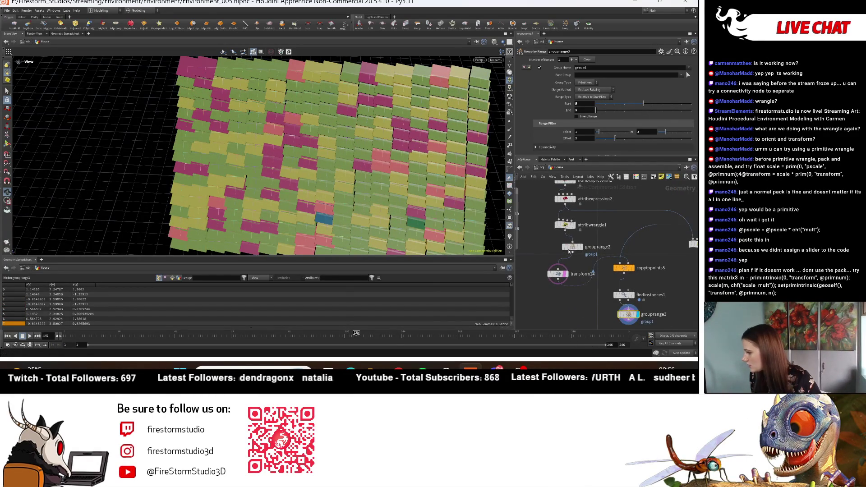
pyautogui.click(572, 247)
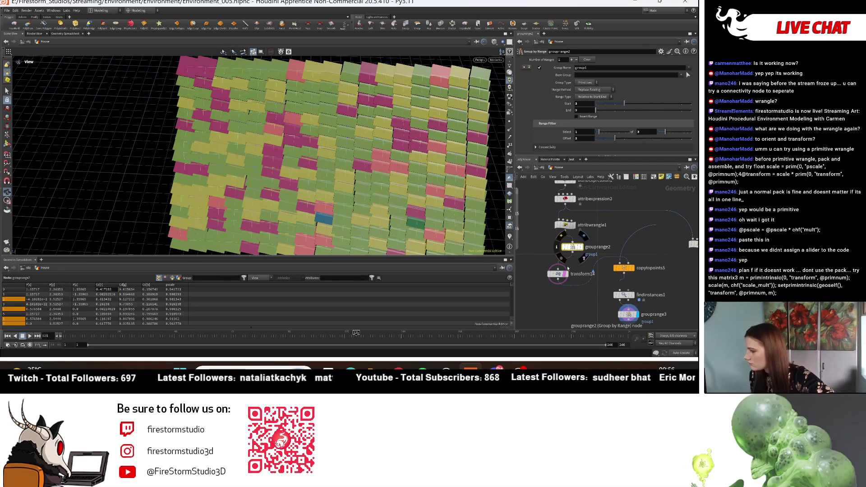
pyautogui.press('Delete')
pyautogui.press('Delete')
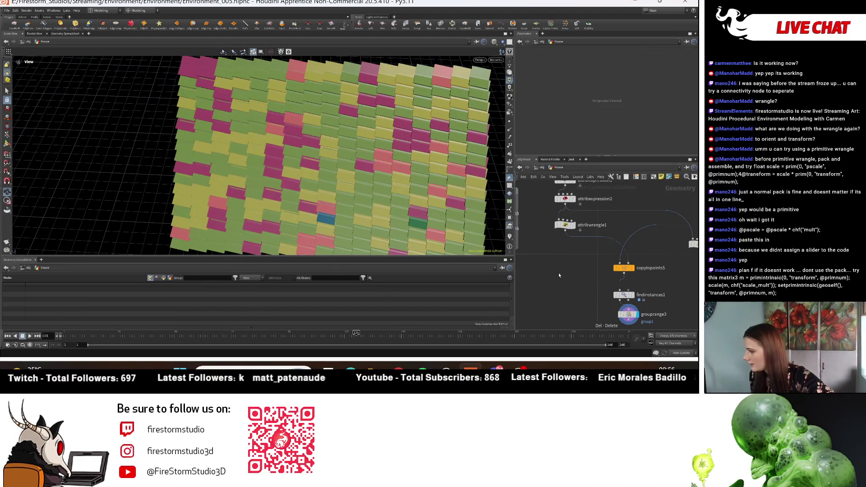
# - Add a Transform node below grouprange3 and display its result
pyautogui.scroll(3, 562, 284)
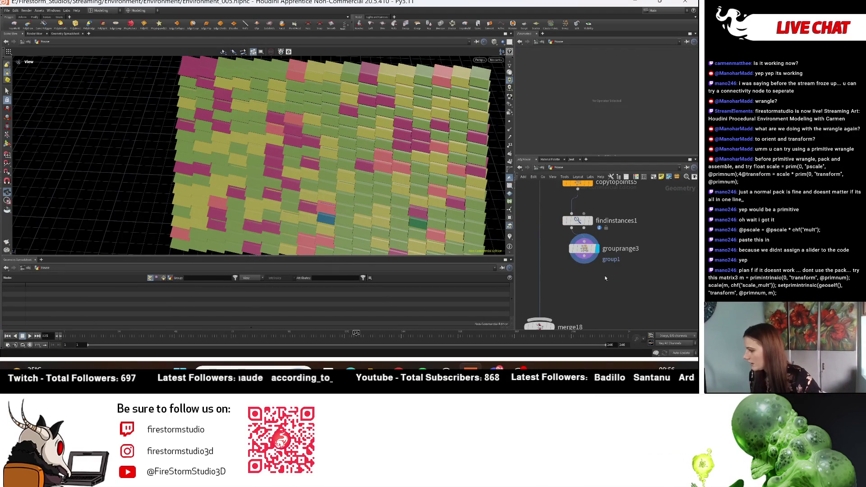
pyautogui.press('Tab')
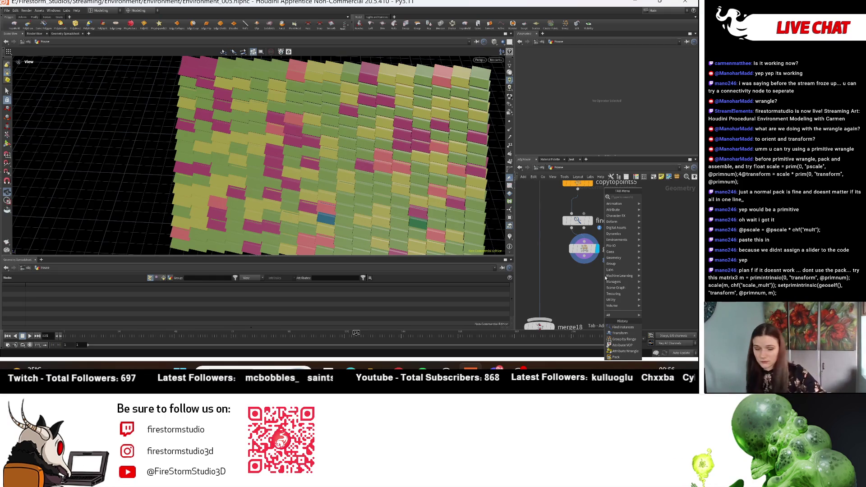
pyautogui.write('tra')
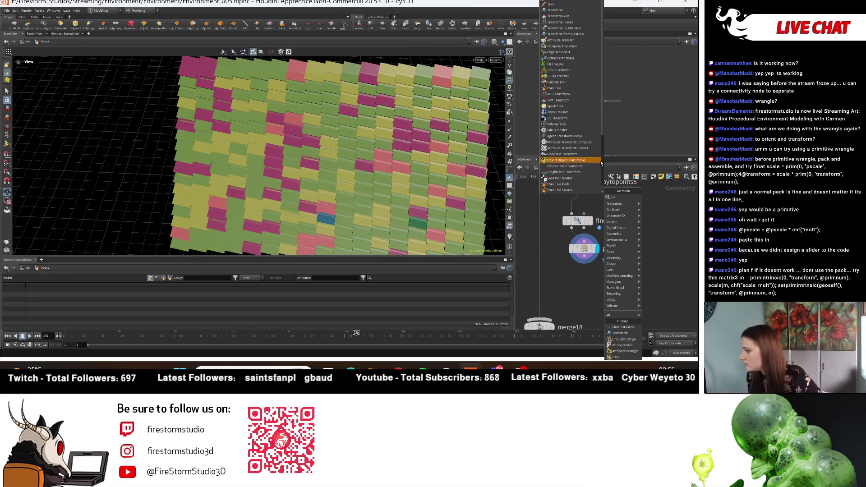
pyautogui.press('Return')
pyautogui.click(578, 277)
pyautogui.click(591, 283)
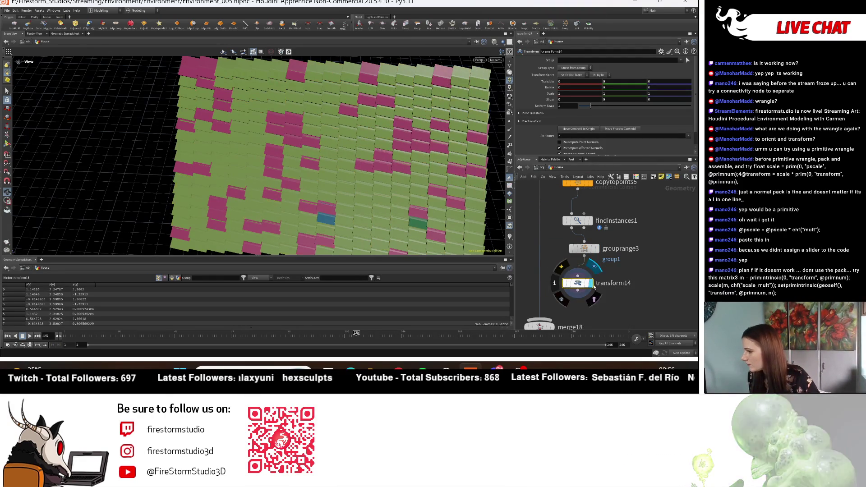
# - Limit the transform to group1 as Primitives and set Uniform Scale to about 1.17
pyautogui.click(688, 60)
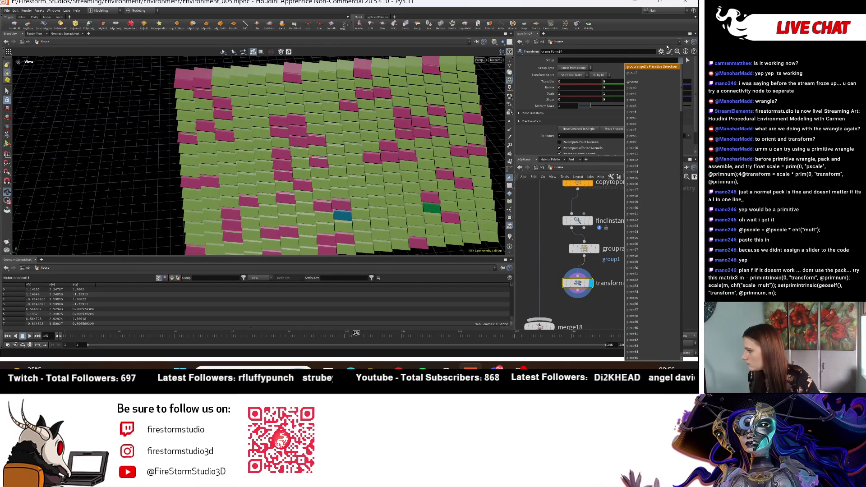
pyautogui.click(653, 64)
pyautogui.click(585, 71)
pyautogui.click(576, 97)
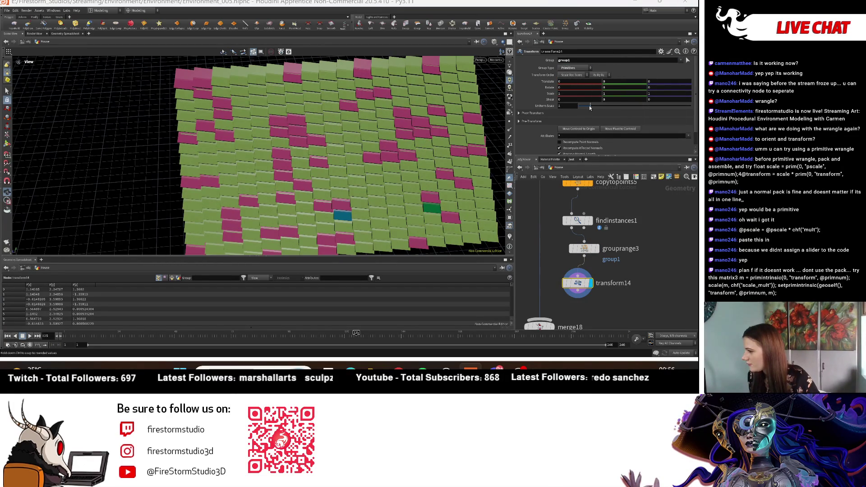
pyautogui.moveTo(587, 106)
pyautogui.mouseDown()
pyautogui.moveTo(595, 107)
pyautogui.moveTo(587, 107)
pyautogui.mouseUp()
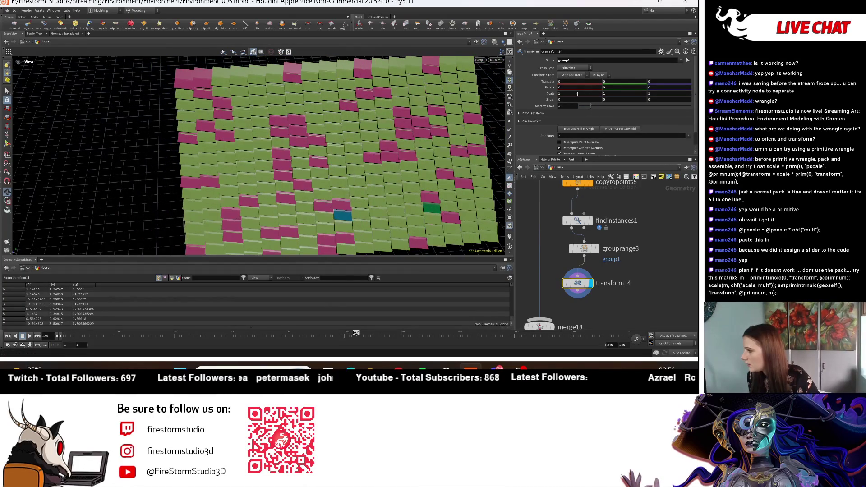
pyautogui.moveTo(567, 87); pyautogui.dragTo(575, 76, button='middle')
pyautogui.scroll(-4, 624, 285)
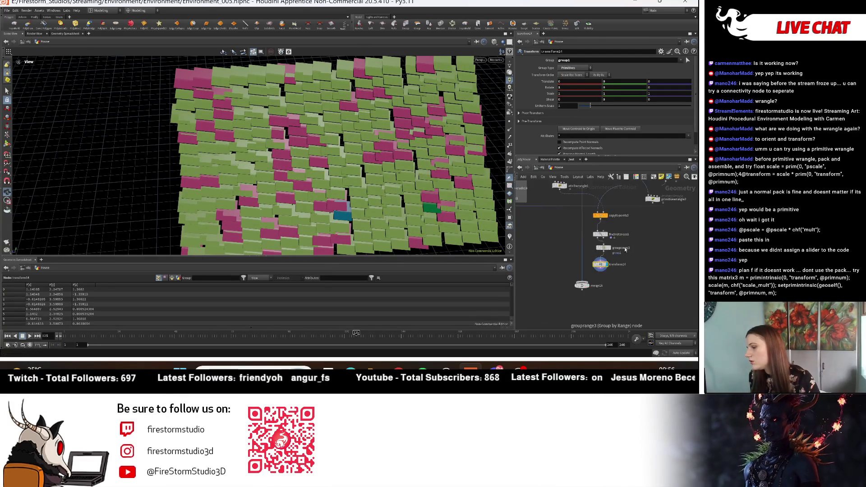
# - Move grouprange3 and transform14 beside copytopoints5, display copytopoints5, and set X rotation to 0.99
pyautogui.moveTo(599, 288); pyautogui.dragTo(551, 228)
pyautogui.moveTo(603, 305); pyautogui.dragTo(576, 241)
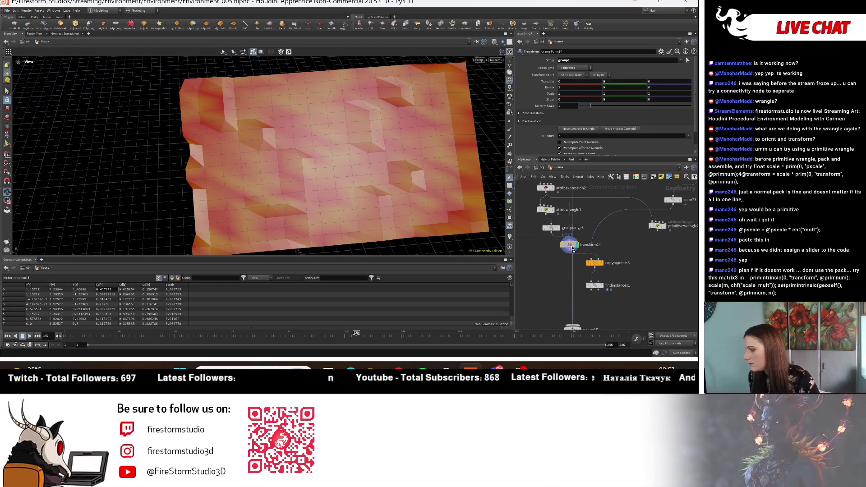
pyautogui.moveTo(570, 226); pyautogui.dragTo(580, 262, button='middle')
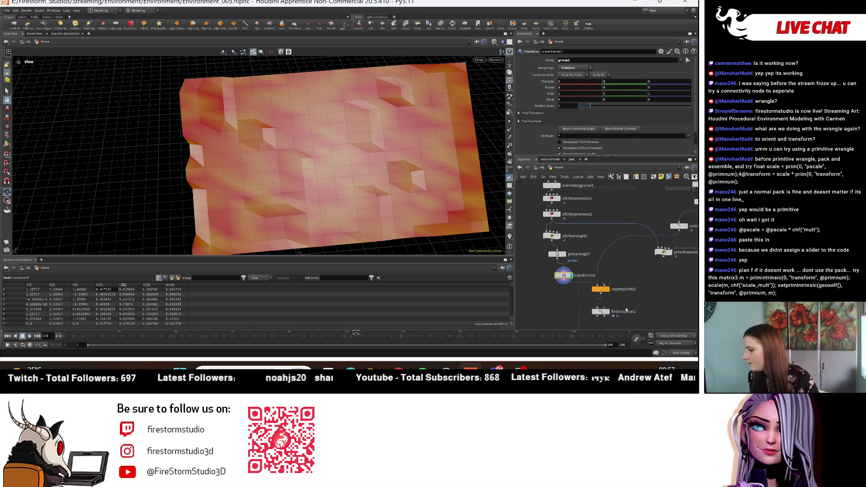
pyautogui.click(612, 293)
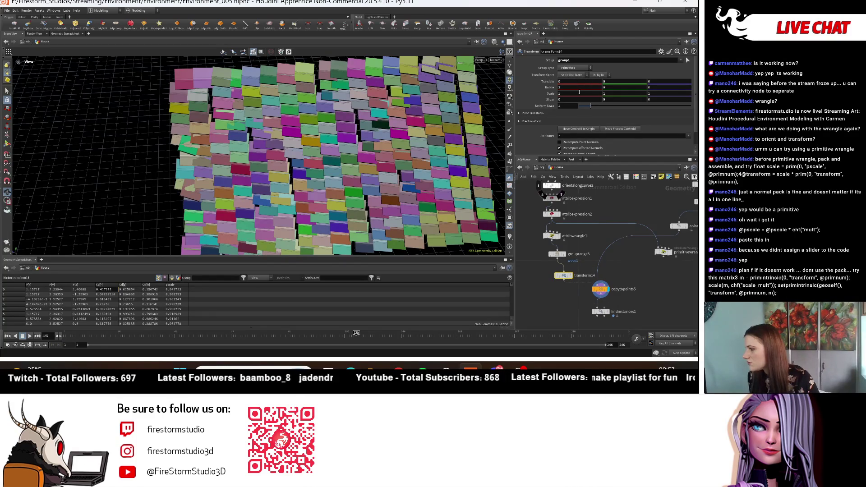
pyautogui.moveTo(580, 92)
pyautogui.mouseDown(button='middle')
pyautogui.moveTo(583, 101)
pyautogui.moveTo(554, 99)
pyautogui.mouseUp(button='middle')
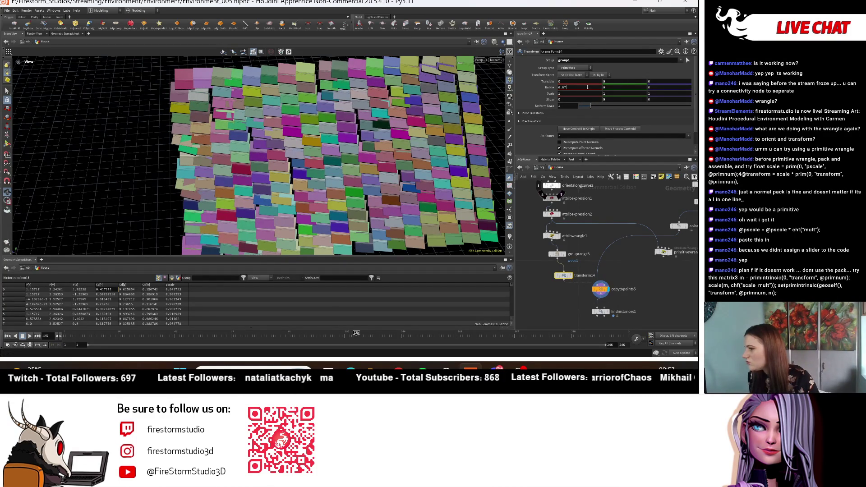
pyautogui.moveTo(501, 126); pyautogui.dragTo(343, 172)
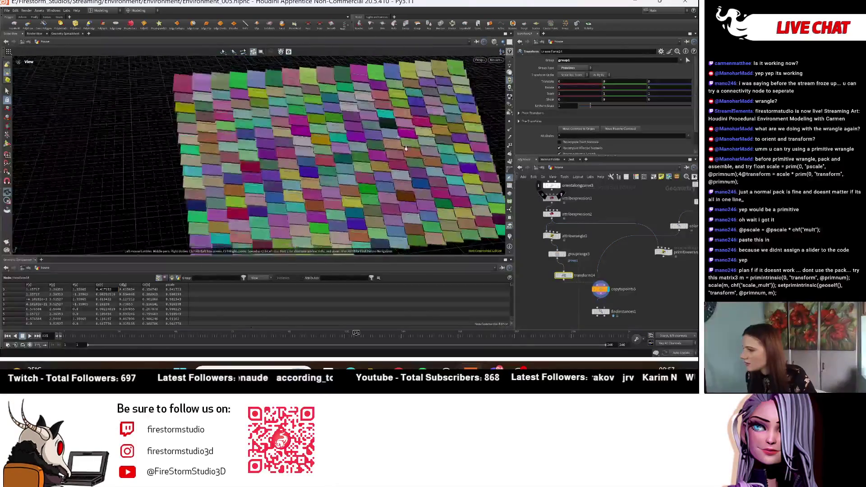
pyautogui.scroll(5, 343, 171)
pyautogui.moveTo(578, 235); pyautogui.dragTo(549, 259, button='middle')
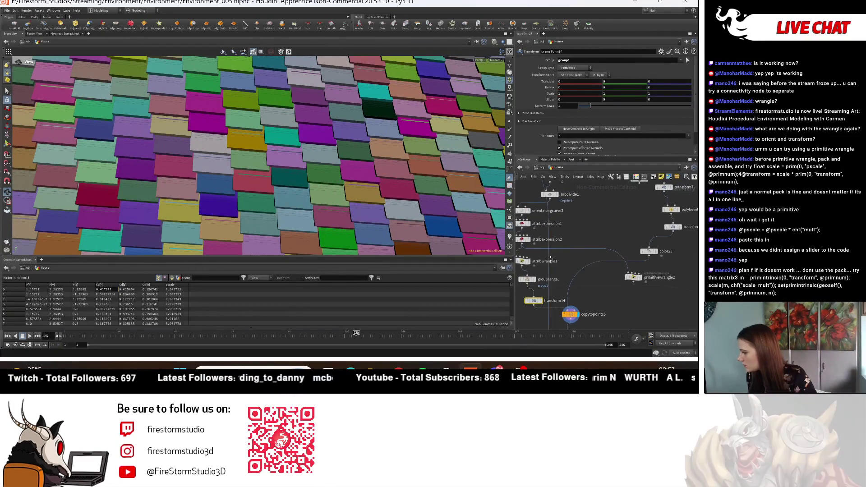
# - Delete the color23 node and display transform8's output
pyautogui.click(652, 253)
pyautogui.press('Delete')
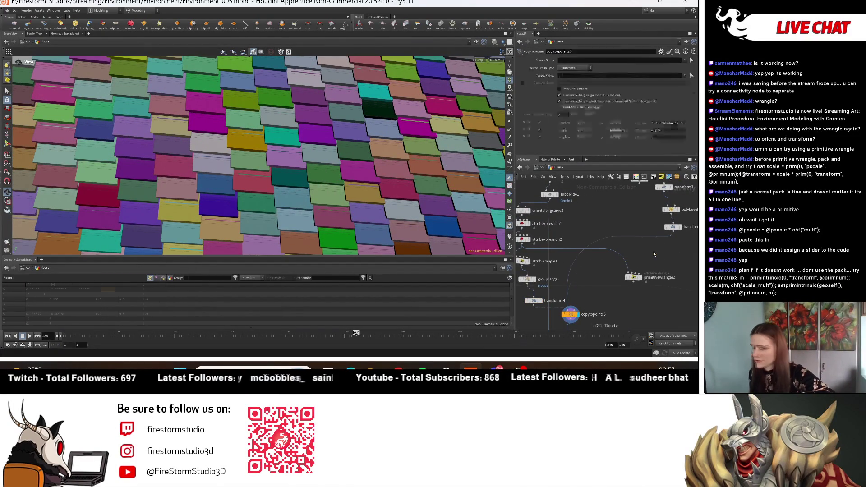
pyautogui.moveTo(565, 284)
pyautogui.mouseDown(button='middle')
pyautogui.moveTo(619, 283)
pyautogui.moveTo(580, 283)
pyautogui.mouseUp(button='middle')
pyautogui.scroll(2, 542, 240)
pyautogui.moveTo(673, 209); pyautogui.dragTo(641, 244, button='middle')
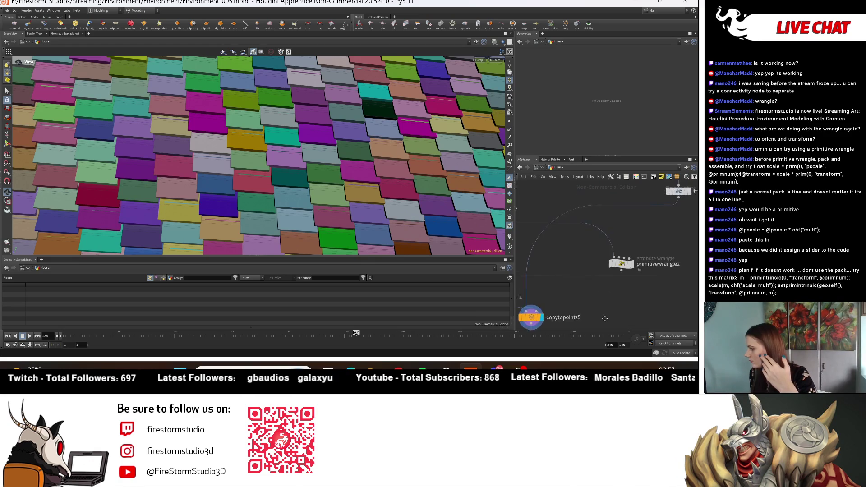
pyautogui.scroll(-2, 646, 237)
pyautogui.click(667, 221)
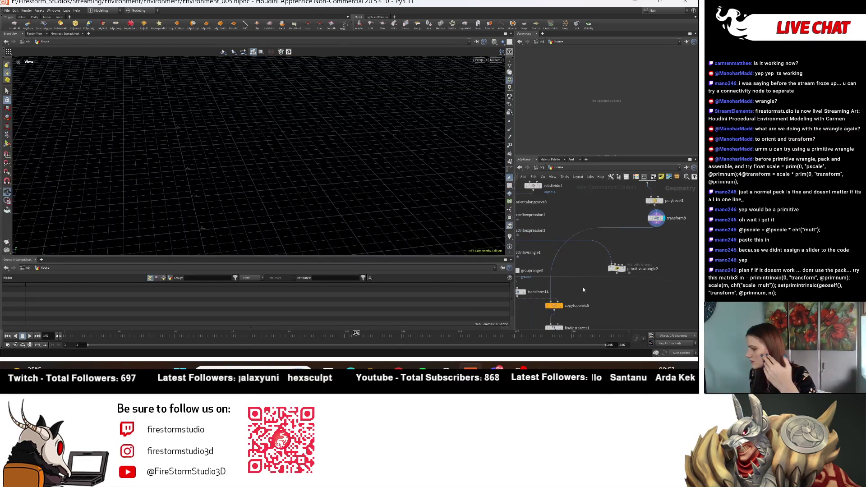
# - Bypass attribexpression2 to remove the random colours and display the copied boxes
pyautogui.moveTo(583, 290); pyautogui.dragTo(598, 253, button='middle')
pyautogui.moveTo(235, 90)
pyautogui.mouseDown()
pyautogui.moveTo(300, 211)
pyautogui.moveTo(68, 177)
pyautogui.moveTo(355, 200)
pyautogui.moveTo(371, 213)
pyautogui.mouseUp()
pyautogui.moveTo(579, 269); pyautogui.dragTo(636, 323, button='middle')
pyautogui.click(581, 246)
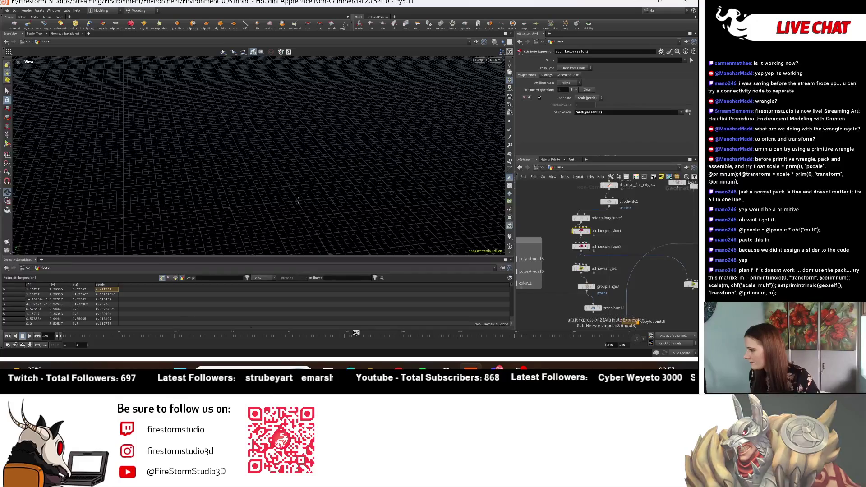
pyautogui.click(575, 246)
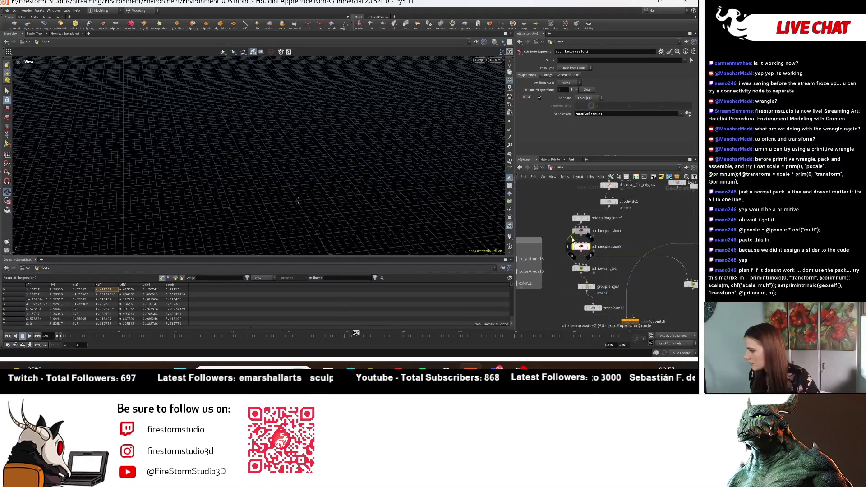
pyautogui.moveTo(639, 321); pyautogui.dragTo(631, 292, button='middle')
pyautogui.click(632, 293)
# - Set transform14's Rotate Y to 0.06, then select grouprange3
pyautogui.moveTo(316, 194)
pyautogui.mouseDown()
pyautogui.moveTo(381, 207)
pyautogui.moveTo(370, 172)
pyautogui.mouseUp()
pyautogui.scroll(3, 591, 262)
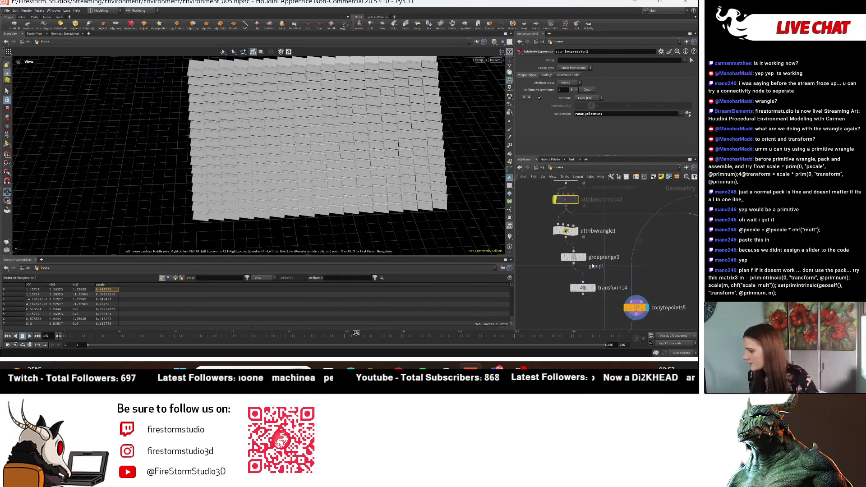
pyautogui.click(579, 299)
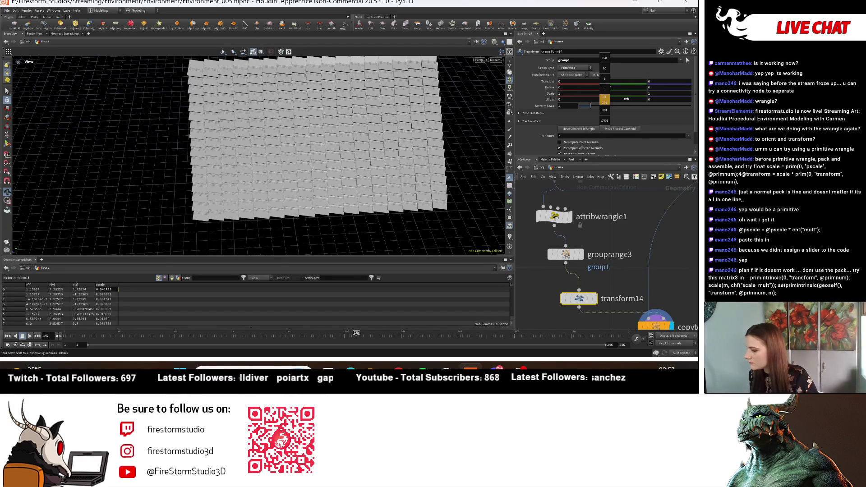
pyautogui.moveTo(627, 98); pyautogui.dragTo(629, 99, button='middle')
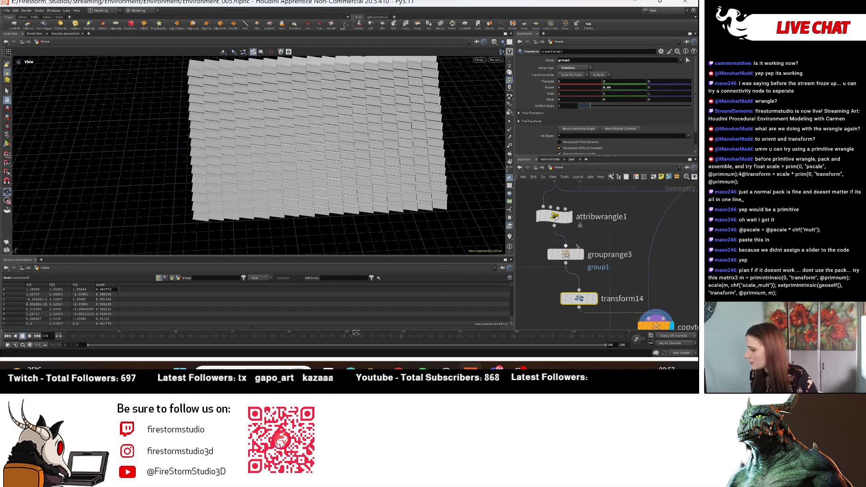
pyautogui.click(584, 255)
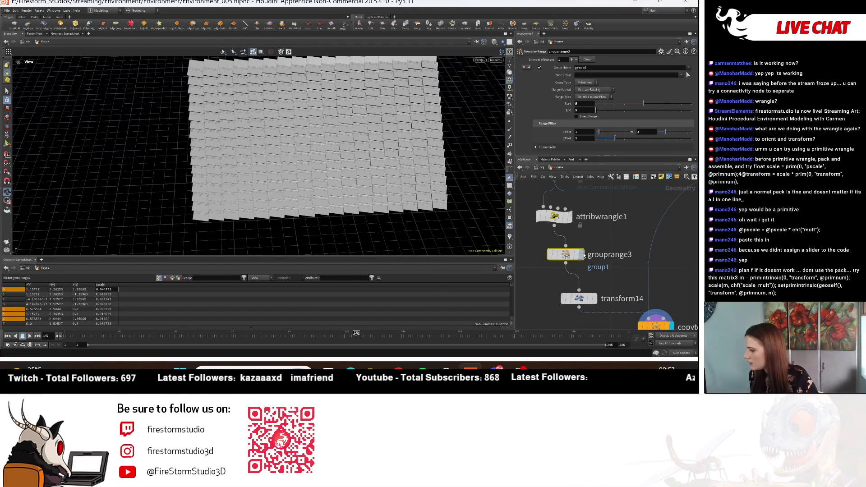
pyautogui.moveTo(599, 298)
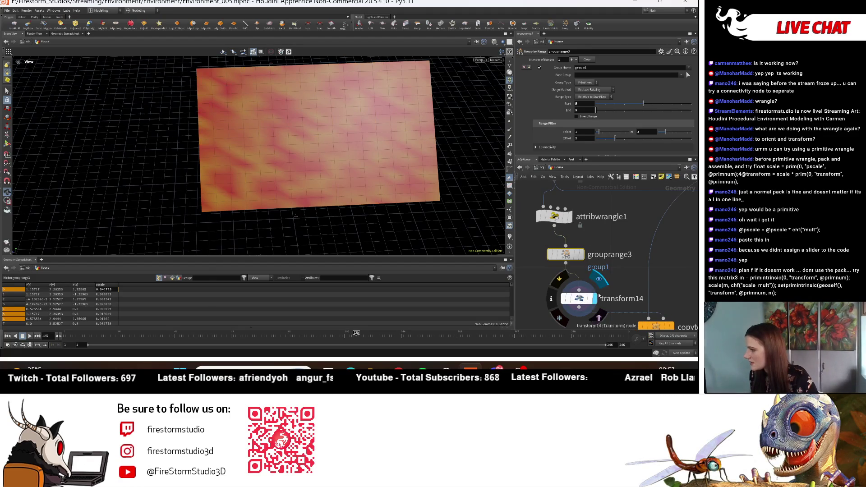
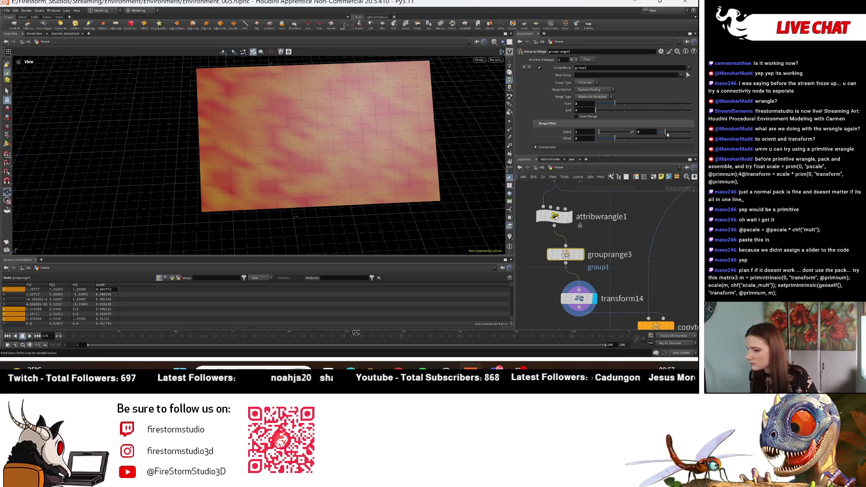
# - Rotate transform14 by -6.44 around Y and display the copied tiles from copytopoints5
pyautogui.moveTo(650, 278); pyautogui.dragTo(604, 231, button='middle')
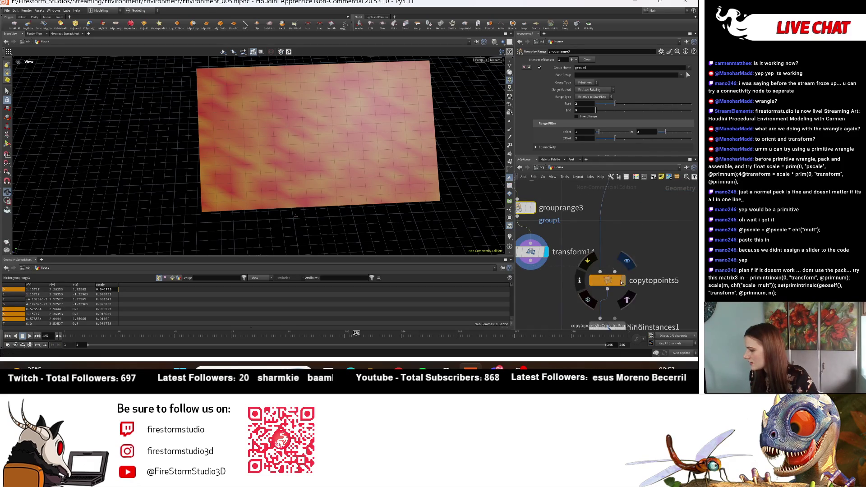
pyautogui.click(533, 253)
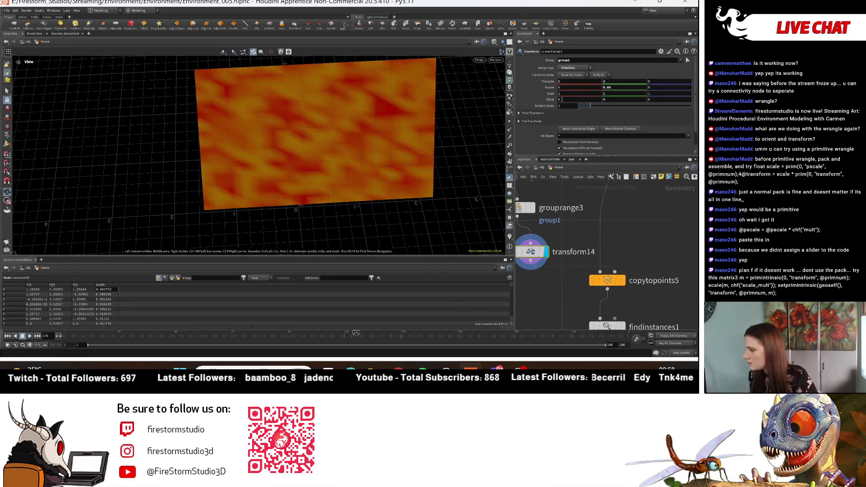
pyautogui.moveTo(607, 93)
pyautogui.mouseDown(button='middle')
pyautogui.moveTo(624, 89)
pyautogui.moveTo(558, 88)
pyautogui.mouseUp(button='middle')
pyautogui.moveTo(315, 136)
pyautogui.mouseDown()
pyautogui.moveTo(343, 113)
pyautogui.moveTo(557, 58)
pyautogui.moveTo(548, 72)
pyautogui.mouseUp()
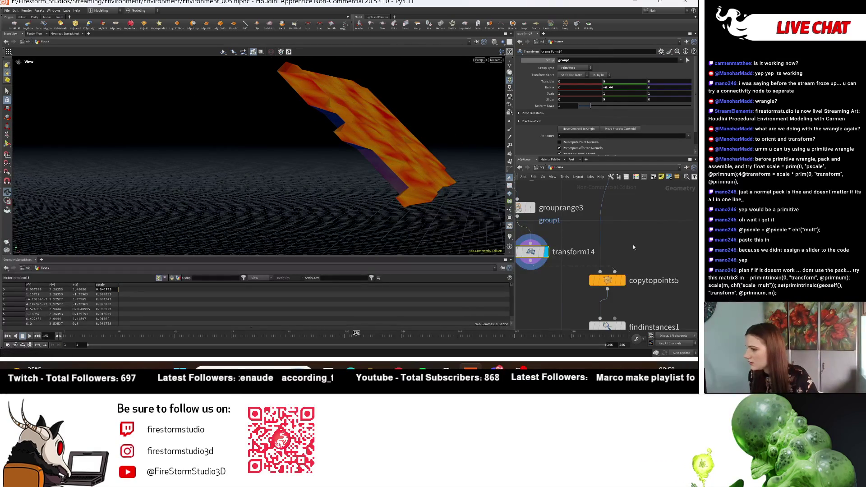
pyautogui.click(526, 207)
pyautogui.click(623, 281)
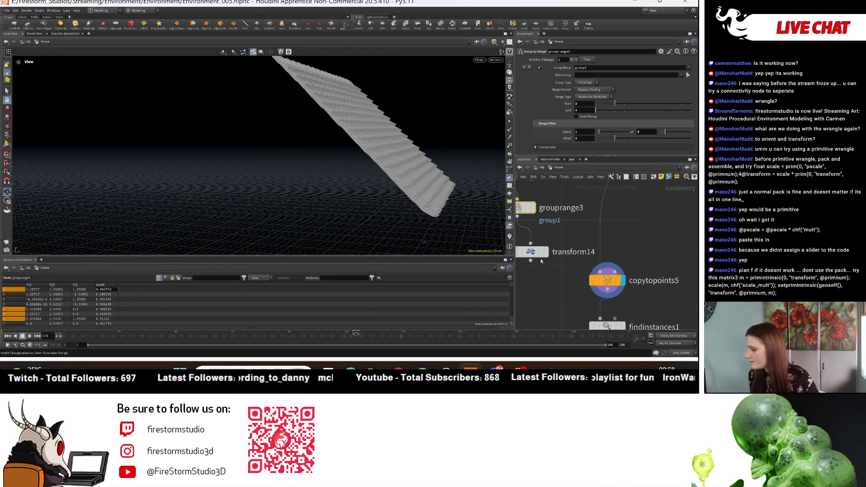
# - On transform14, tilt the shingle tiles to -0.7 around X
pyautogui.click(528, 253)
pyautogui.moveTo(316, 149); pyautogui.dragTo(379, 113)
pyautogui.moveTo(663, 85)
pyautogui.mouseDown(button='middle')
pyautogui.moveTo(651, 92)
pyautogui.moveTo(674, 93)
pyautogui.mouseUp(button='middle')
pyautogui.moveTo(352, 110); pyautogui.dragTo(368, 149)
pyautogui.moveTo(569, 86)
pyautogui.mouseDown(button='middle')
pyautogui.moveTo(582, 88)
pyautogui.moveTo(547, 95)
pyautogui.mouseUp(button='middle')
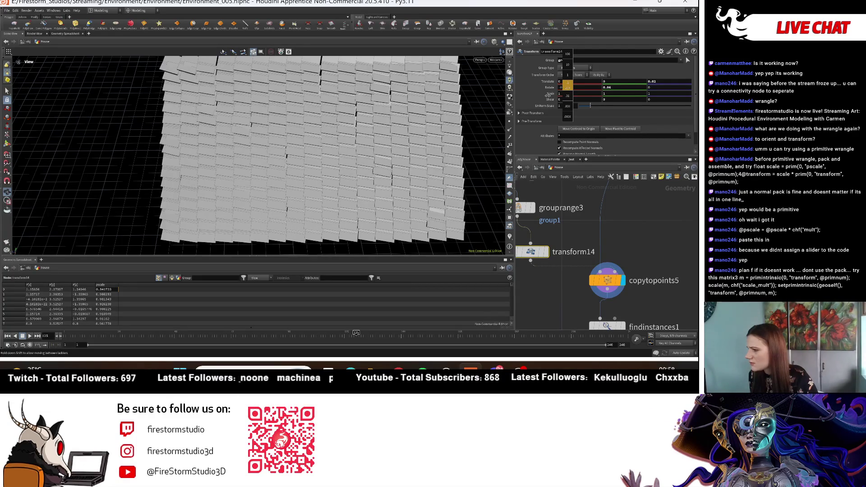
pyautogui.moveTo(549, 95); pyautogui.dragTo(549, 95, button='middle')
# - Nudge the tiles' Y rotation to 0.06 and undo the stray rotation change
pyautogui.moveTo(609, 87)
pyautogui.mouseDown(button='middle')
pyautogui.moveTo(684, 97)
pyautogui.moveTo(650, 97)
pyautogui.moveTo(631, 71)
pyautogui.mouseUp(button='middle')
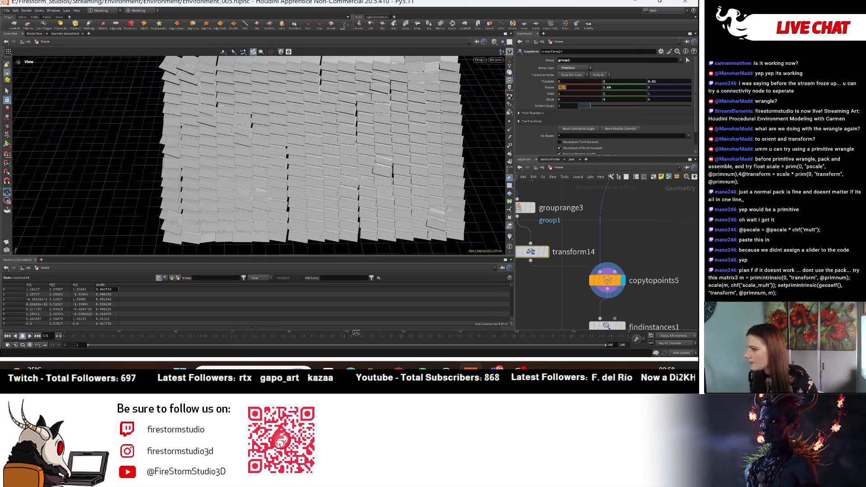
pyautogui.moveTo(352, 111); pyautogui.dragTo(370, 111)
pyautogui.scroll(-3, 379, 109)
pyautogui.scroll(5, 392, 108)
pyautogui.hotkey('ctrl', 'z')
pyautogui.hotkey('ctrl', 'z')
pyautogui.hotkey('ctrl', 'z')
pyautogui.hotkey('ctrl', 'z')
pyautogui.hotkey('ctrl', 'z')
pyautogui.hotkey('ctrl', 'z')
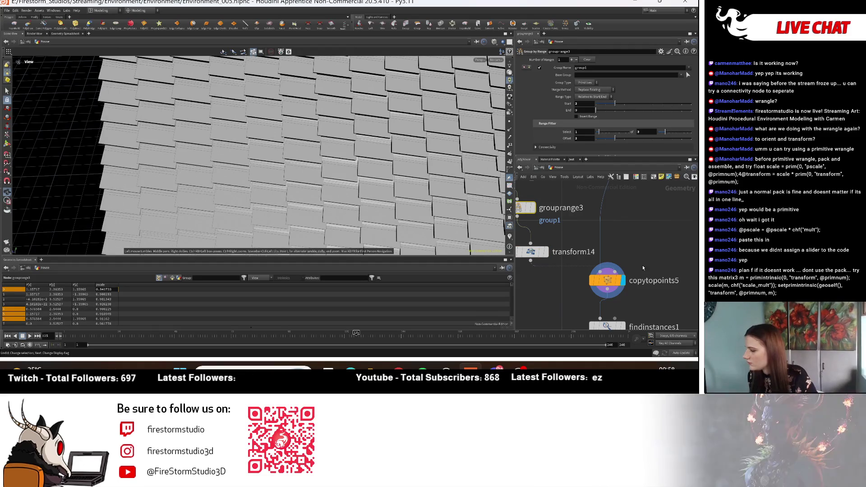
# - Offset transform14's Translate X to 0.01 with a tiny Y shift
pyautogui.click(534, 255)
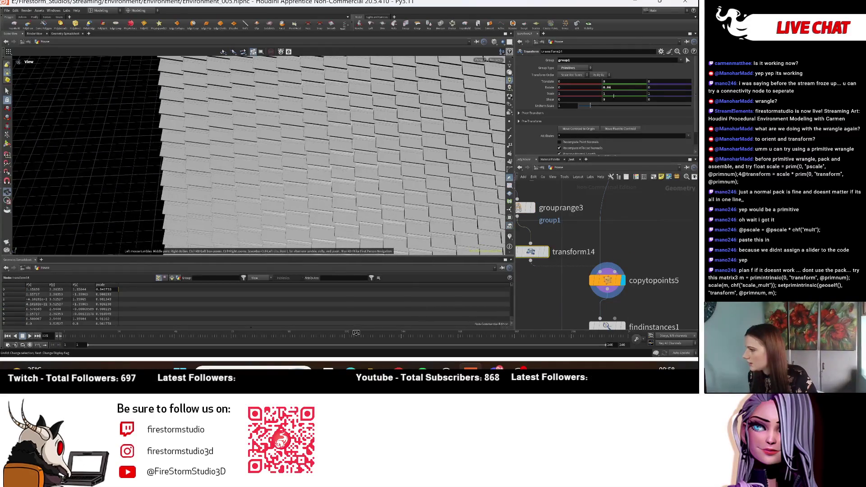
pyautogui.scroll(-10, 433, 124)
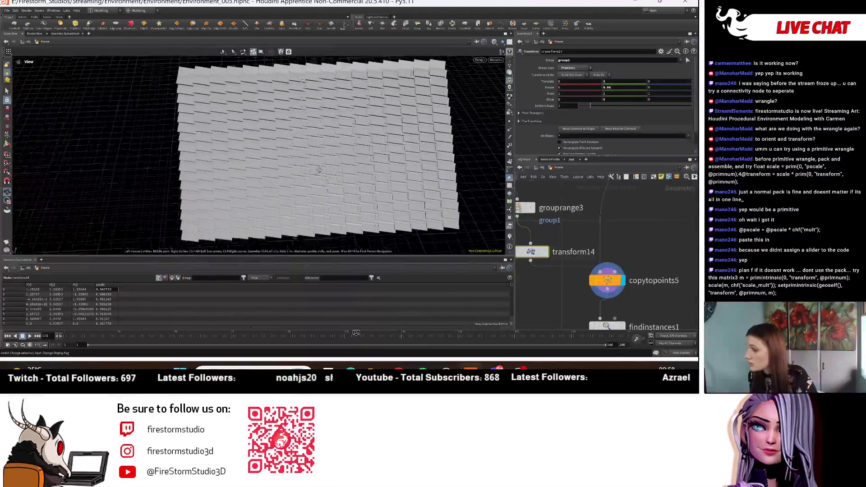
pyautogui.moveTo(605, 82); pyautogui.dragTo(601, 99, button='middle')
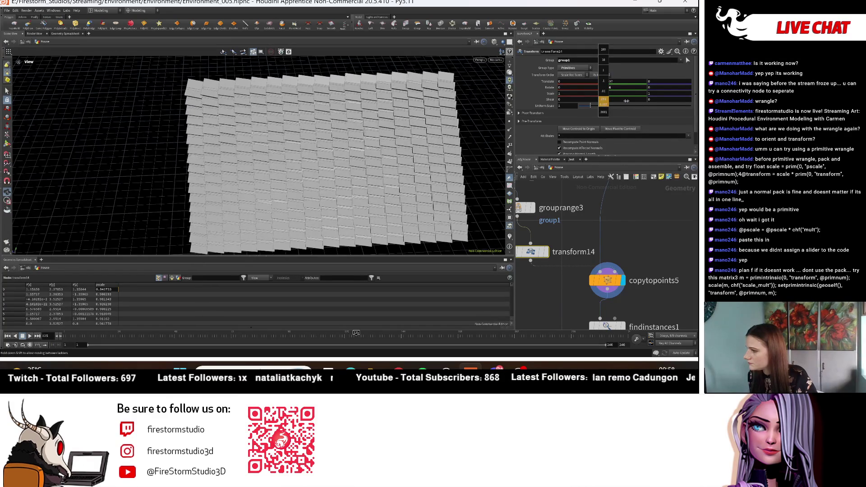
pyautogui.moveTo(631, 101)
pyautogui.mouseDown(button='middle')
pyautogui.moveTo(644, 100)
pyautogui.moveTo(617, 102)
pyautogui.mouseUp(button='middle')
pyautogui.moveTo(573, 82)
pyautogui.mouseDown(button='middle')
pyautogui.moveTo(582, 81)
pyautogui.moveTo(584, 97)
pyautogui.mouseUp(button='middle')
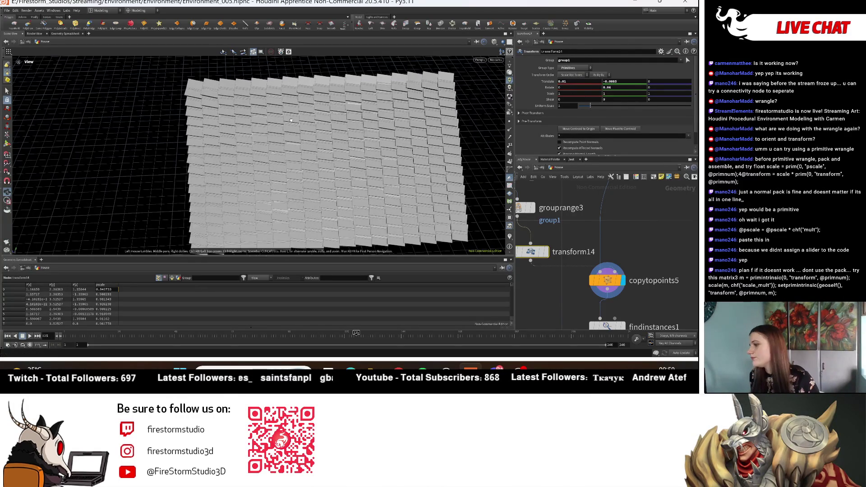
pyautogui.scroll(-5, 288, 119)
pyautogui.scroll(-5, 227, 191)
pyautogui.scroll(-2, 547, 286)
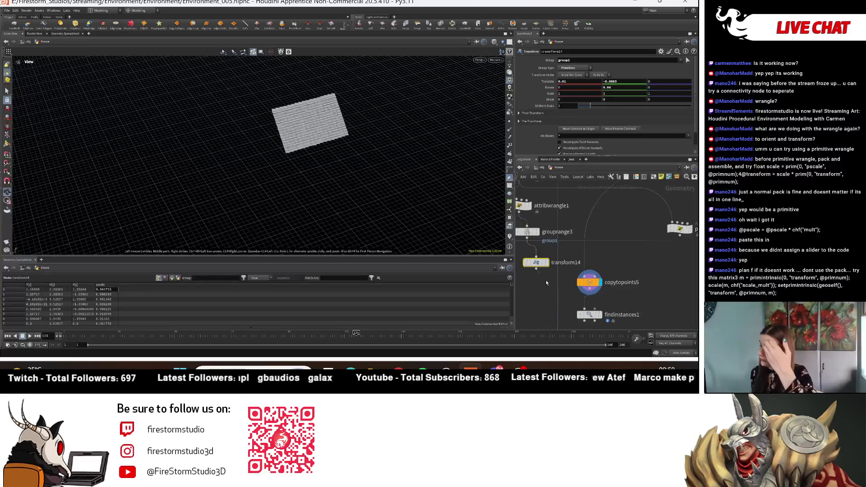
# - Pan the network to merge18 and orbit the viewport over the fully shingled gable roof
pyautogui.moveTo(528, 246)
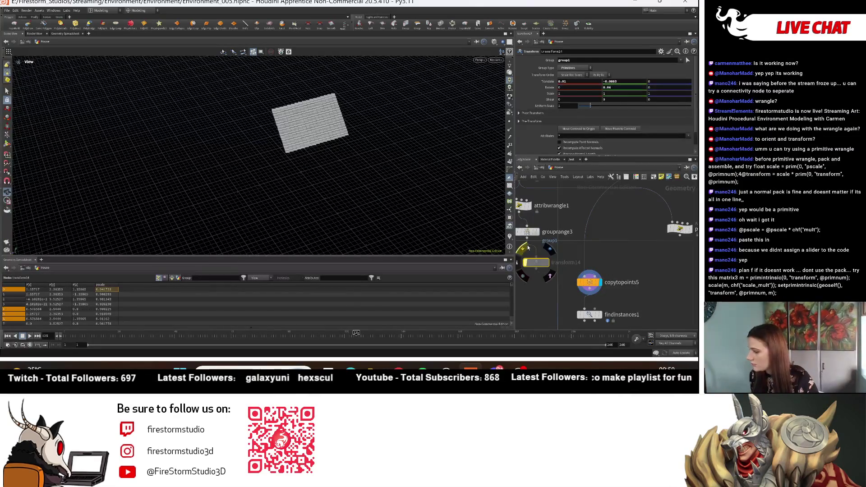
pyautogui.scroll(-3, 662, 285)
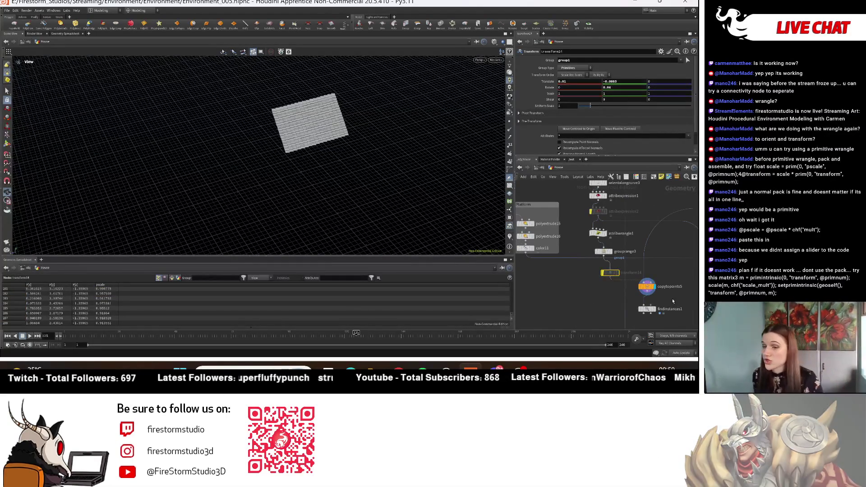
pyautogui.moveTo(659, 331); pyautogui.dragTo(633, 266, button='middle')
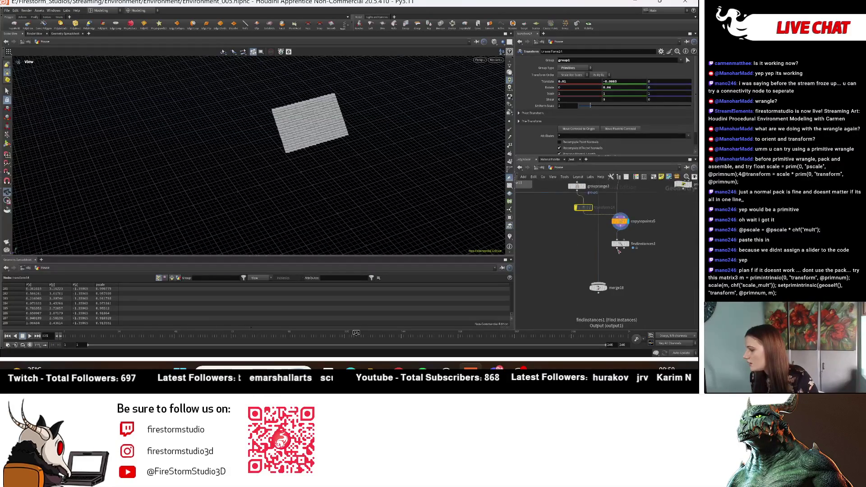
pyautogui.moveTo(271, 176)
pyautogui.mouseDown()
pyautogui.moveTo(316, 167)
pyautogui.moveTo(334, 176)
pyautogui.moveTo(343, 208)
pyautogui.moveTo(403, 137)
pyautogui.moveTo(243, 204)
pyautogui.moveTo(325, 167)
pyautogui.mouseUp()
pyautogui.scroll(-2, 623, 243)
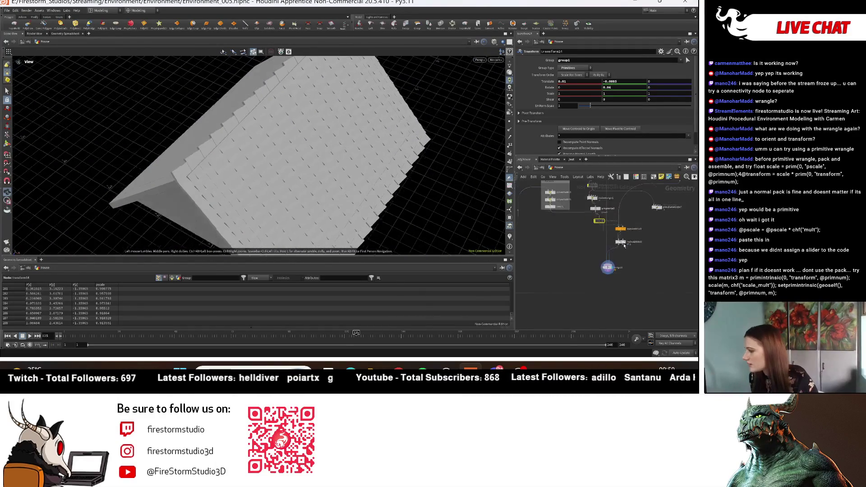
# - Bring the group26, blast12, dissolve_flat_edges3 and subdivide1 chain into view, cancelling a dangling wire
pyautogui.scroll(5, 623, 244)
pyautogui.moveTo(622, 244)
pyautogui.mouseDown(button='middle')
pyautogui.moveTo(581, 283)
pyautogui.moveTo(610, 311)
pyautogui.mouseUp(button='middle')
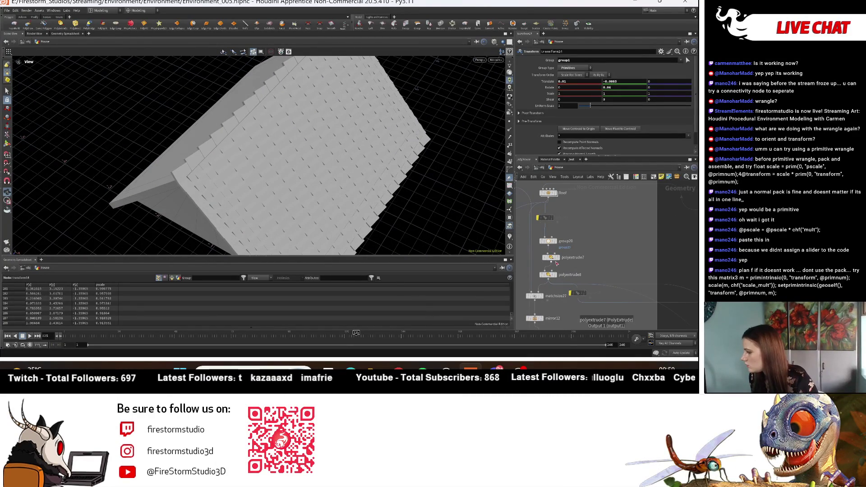
pyautogui.moveTo(557, 264)
pyautogui.mouseDown(button='middle')
pyautogui.moveTo(543, 205)
pyautogui.moveTo(603, 250)
pyautogui.mouseUp(button='middle')
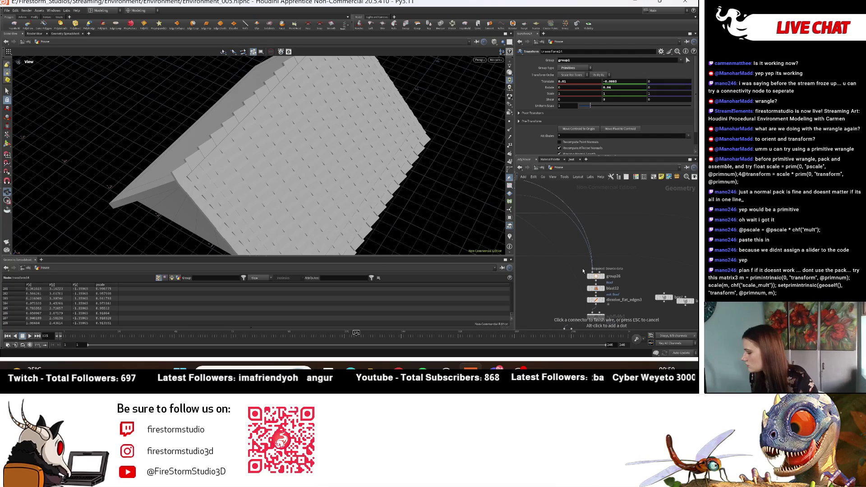
pyautogui.press('Escape')
pyautogui.moveTo(298, 153)
pyautogui.mouseDown()
pyautogui.moveTo(254, 180)
pyautogui.moveTo(486, 208)
pyautogui.mouseUp()
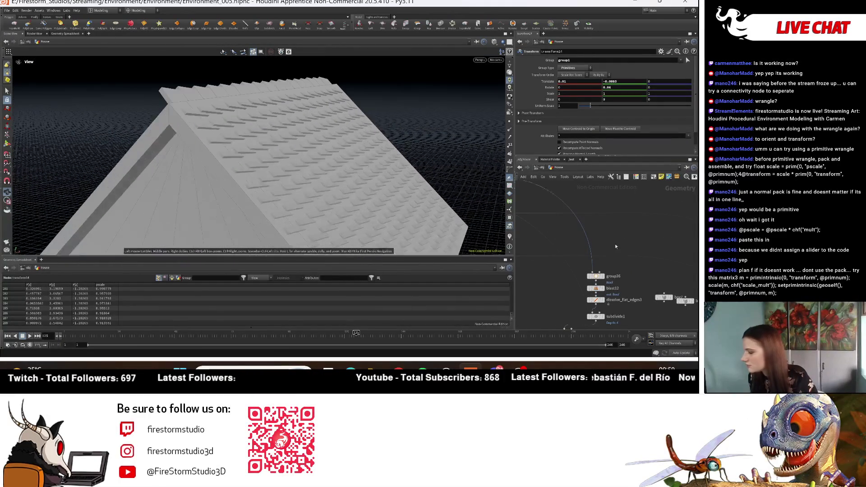
pyautogui.moveTo(631, 282)
pyautogui.mouseDown(button='middle')
pyautogui.moveTo(626, 293)
pyautogui.moveTo(625, 282)
pyautogui.moveTo(598, 272)
pyautogui.mouseUp(button='middle')
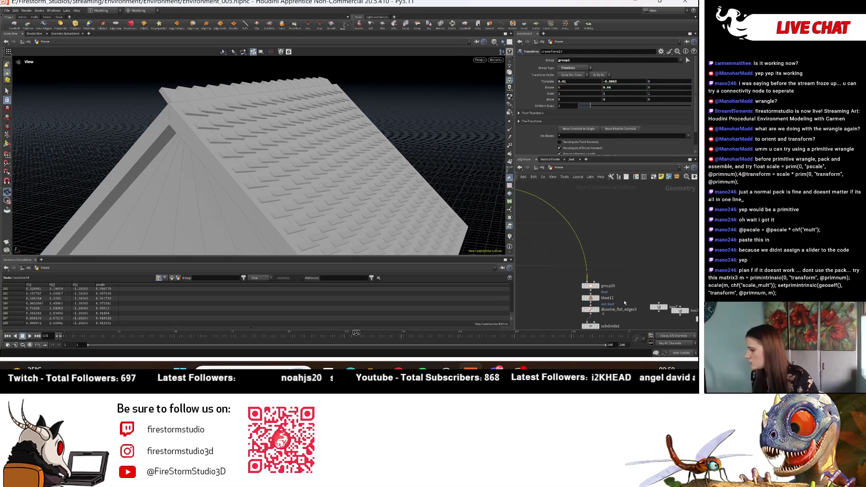
pyautogui.moveTo(618, 310); pyautogui.dragTo(622, 283, button='middle')
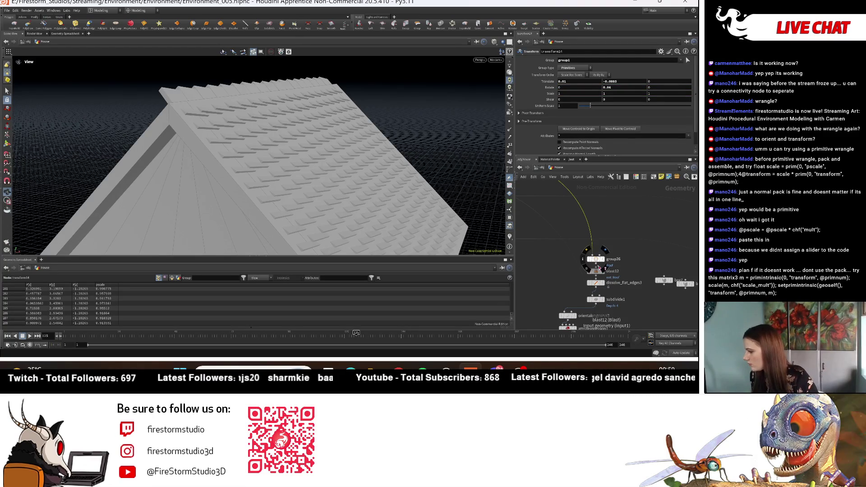
pyautogui.moveTo(596, 261); pyautogui.dragTo(607, 316)
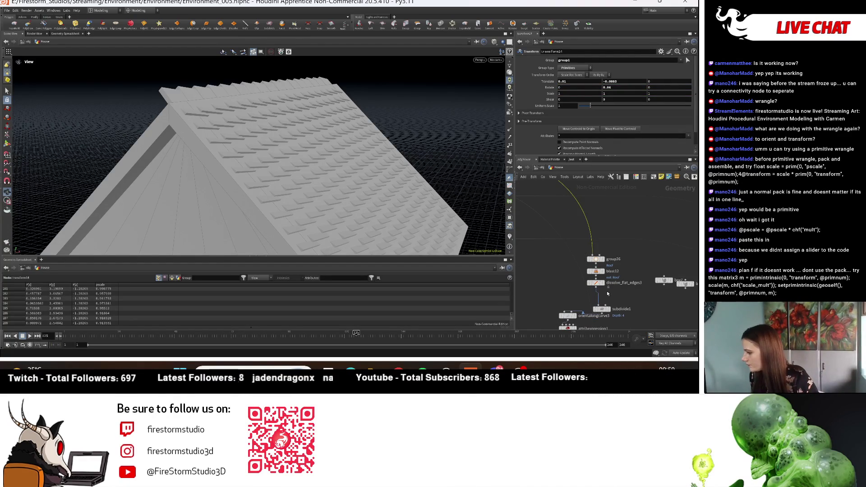
# - Insert a Transform node (transform15) on the wire between dissolve_flat_edges3 and subdivide1
pyautogui.rightClick(580, 296)
pyautogui.press('Escape')
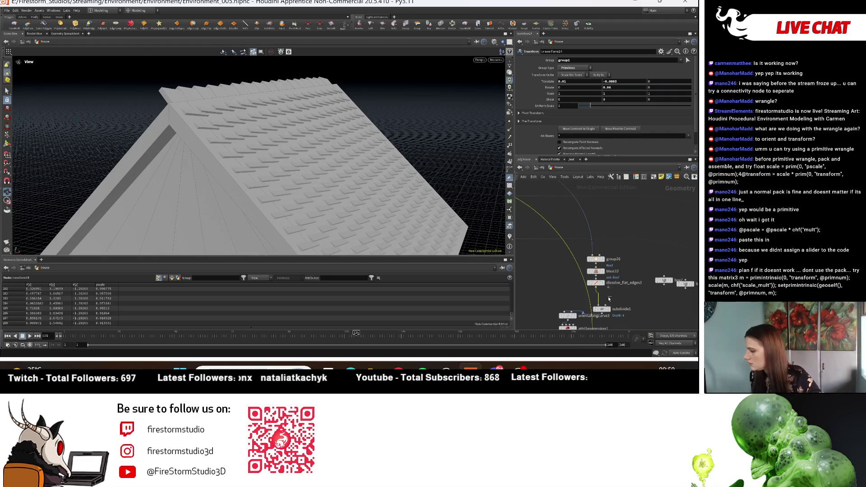
pyautogui.press('Tab')
pyautogui.write('tra')
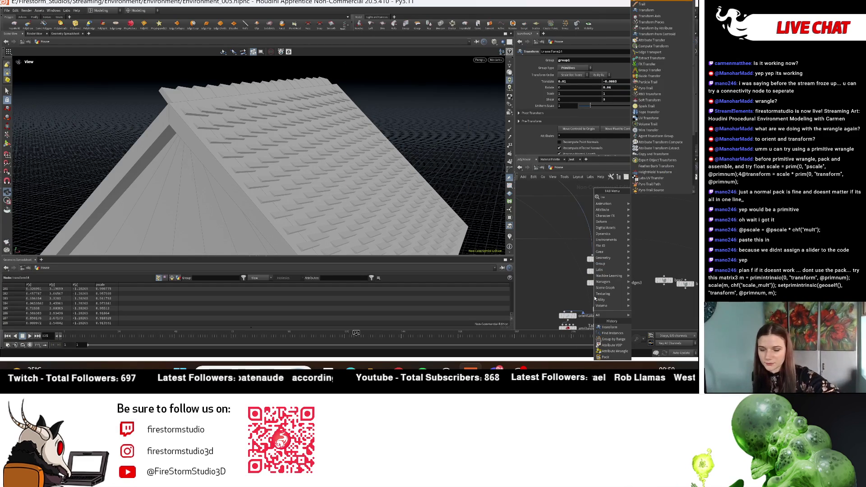
pyautogui.moveTo(596, 300)
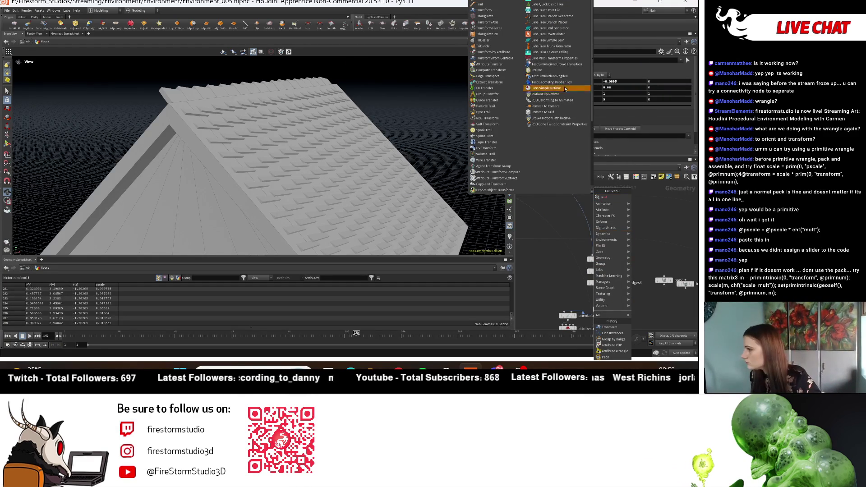
pyautogui.click(484, 10)
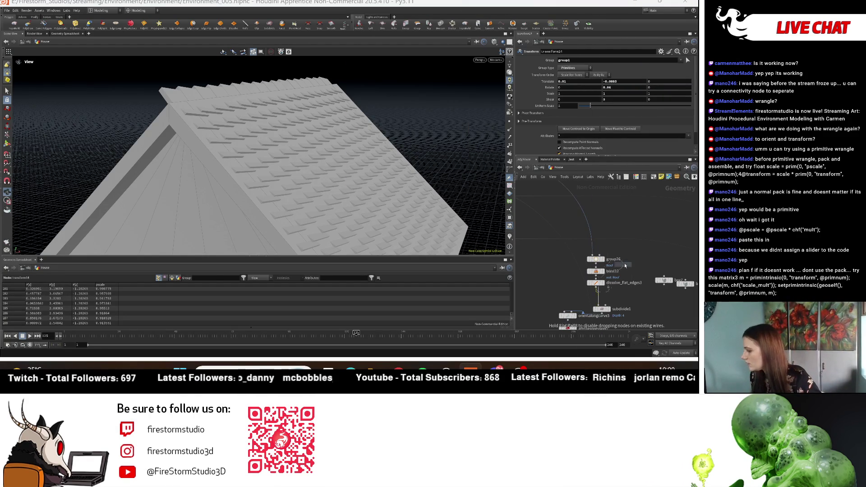
pyautogui.click(608, 302)
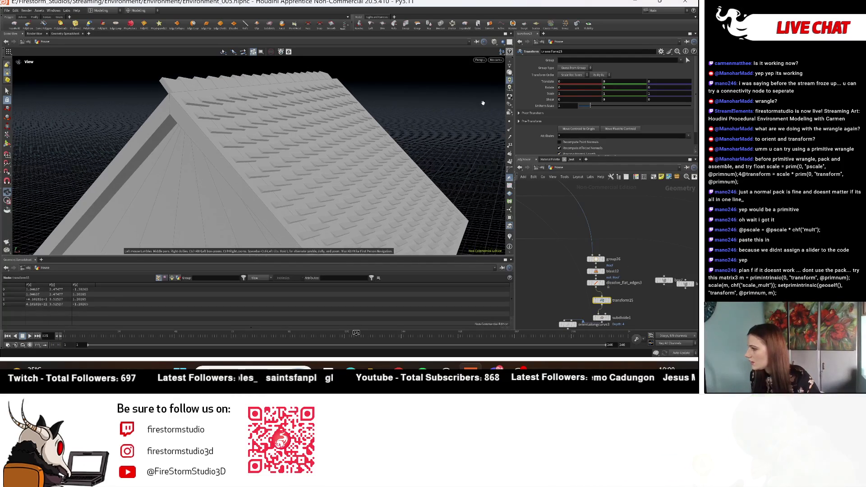
# - Set transform15's Translate X to 0.07, undoing a trial Y shift
pyautogui.moveTo(576, 81)
pyautogui.mouseDown(button='middle')
pyautogui.moveTo(588, 83)
pyautogui.moveTo(577, 84)
pyautogui.moveTo(590, 96)
pyautogui.mouseUp(button='middle')
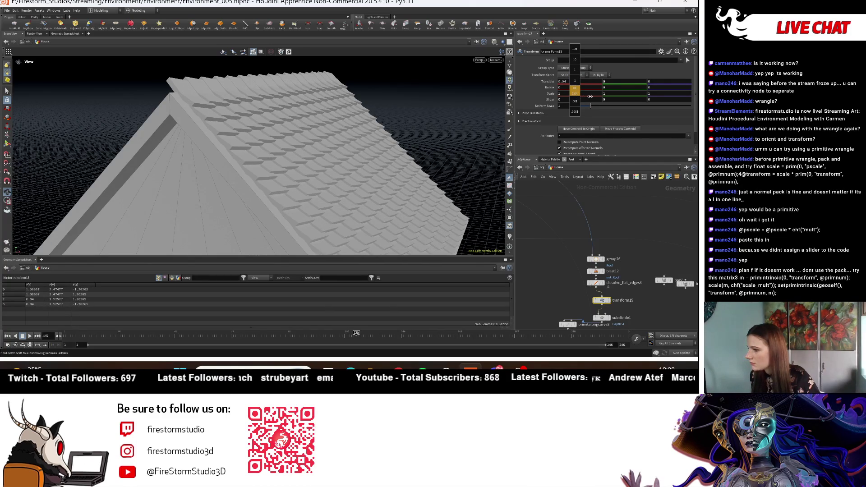
pyautogui.moveTo(316, 136)
pyautogui.mouseDown()
pyautogui.moveTo(307, 121)
pyautogui.moveTo(296, 152)
pyautogui.moveTo(420, 88)
pyautogui.mouseUp()
pyautogui.moveTo(623, 80)
pyautogui.mouseDown(button='middle')
pyautogui.moveTo(616, 78)
pyautogui.moveTo(621, 92)
pyautogui.moveTo(598, 89)
pyautogui.mouseUp(button='middle')
pyautogui.hotkey('ctrl', 'z')
pyautogui.moveTo(379, 149); pyautogui.dragTo(440, 144)
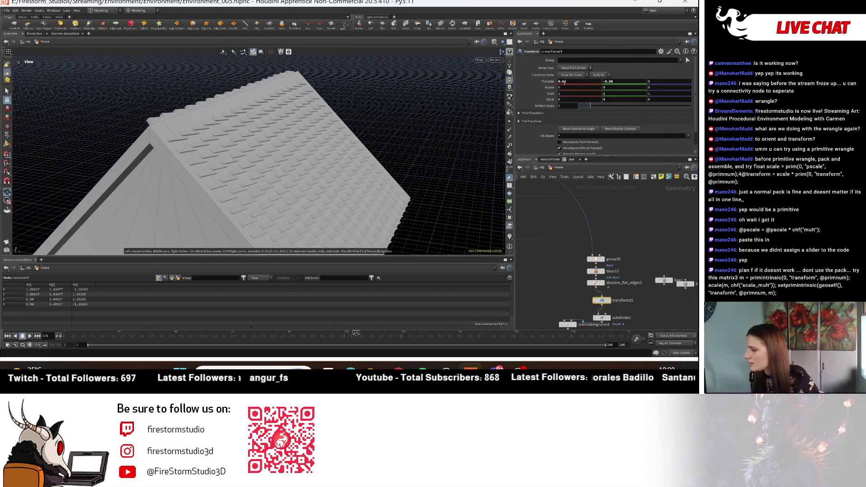
pyautogui.moveTo(564, 81); pyautogui.dragTo(566, 83, button='middle')
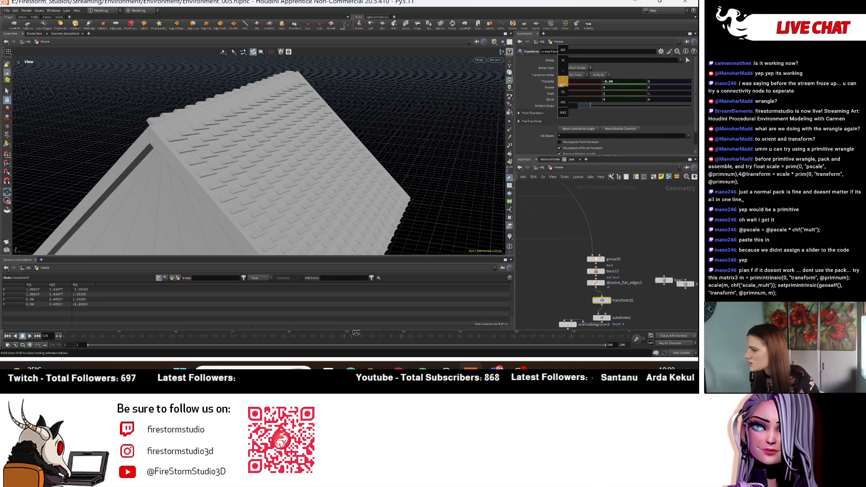
pyautogui.moveTo(571, 94); pyautogui.dragTo(577, 94, button='middle')
pyautogui.moveTo(288, 149)
pyautogui.mouseDown()
pyautogui.moveTo(343, 190)
pyautogui.moveTo(497, 224)
pyautogui.mouseUp()
# - Pan the network to group26 and transform15, then orbit to check the roof from side and above
pyautogui.moveTo(519, 225); pyautogui.dragTo(574, 245, button='middle')
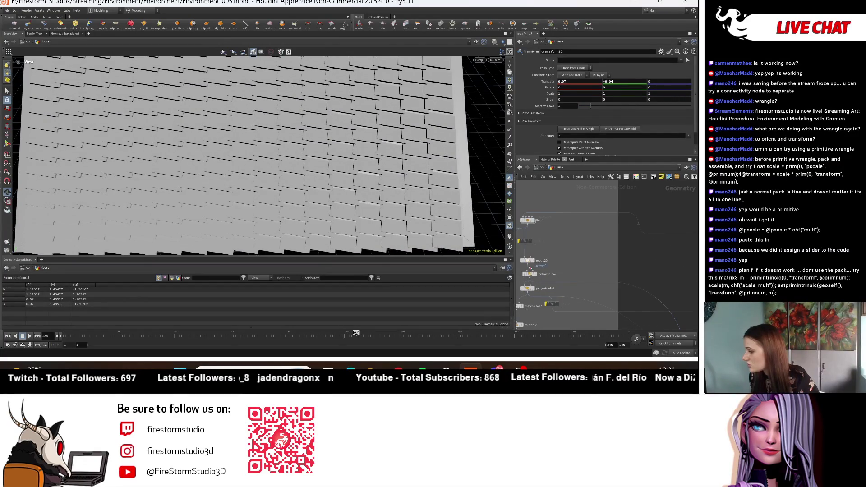
pyautogui.moveTo(646, 278); pyautogui.dragTo(643, 264, button='middle')
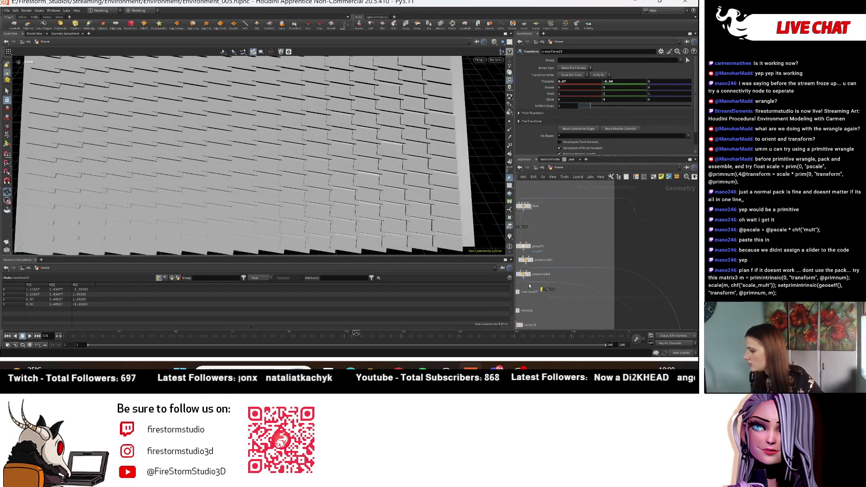
pyautogui.moveTo(531, 285); pyautogui.dragTo(488, 217, button='middle')
pyautogui.scroll(2, 323, 185)
pyautogui.scroll(-8, 323, 185)
pyautogui.moveTo(323, 185)
pyautogui.mouseDown()
pyautogui.moveTo(376, 169)
pyautogui.moveTo(260, 116)
pyautogui.moveTo(293, 172)
pyautogui.mouseUp()
pyautogui.moveTo(650, 325); pyautogui.dragTo(637, 290, button='middle')
pyautogui.scroll(5, 638, 290)
pyautogui.press('Tab')
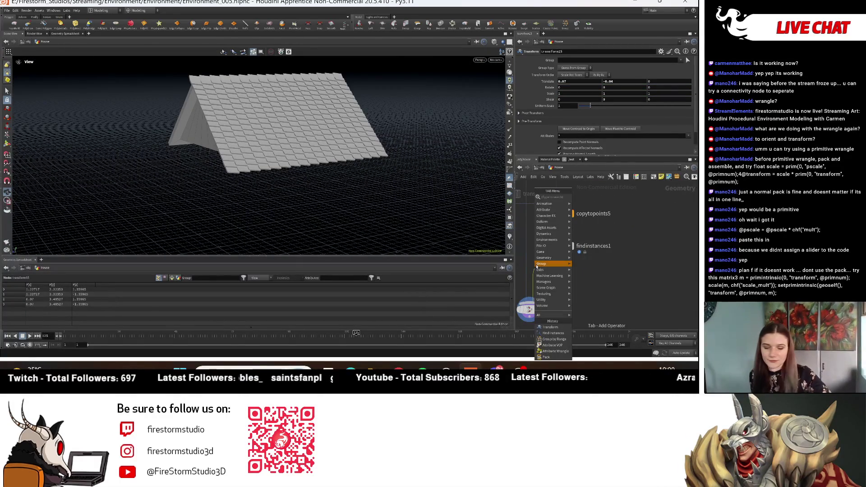
# - Insert mirror16 after findinstances1 and display the whole timber-frame house with the mirrored shingles
pyautogui.write('mirro')
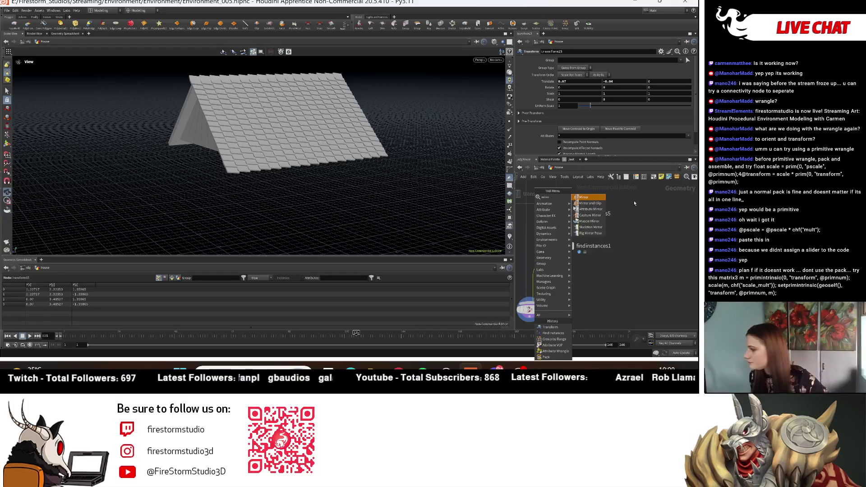
pyautogui.click(594, 198)
pyautogui.click(568, 271)
pyautogui.moveTo(289, 167)
pyautogui.mouseDown()
pyautogui.moveTo(406, 178)
pyautogui.moveTo(397, 176)
pyautogui.moveTo(406, 168)
pyautogui.moveTo(443, 197)
pyautogui.moveTo(412, 195)
pyautogui.moveTo(379, 151)
pyautogui.moveTo(346, 147)
pyautogui.moveTo(372, 192)
pyautogui.mouseUp()
pyautogui.scroll(-5, 608, 253)
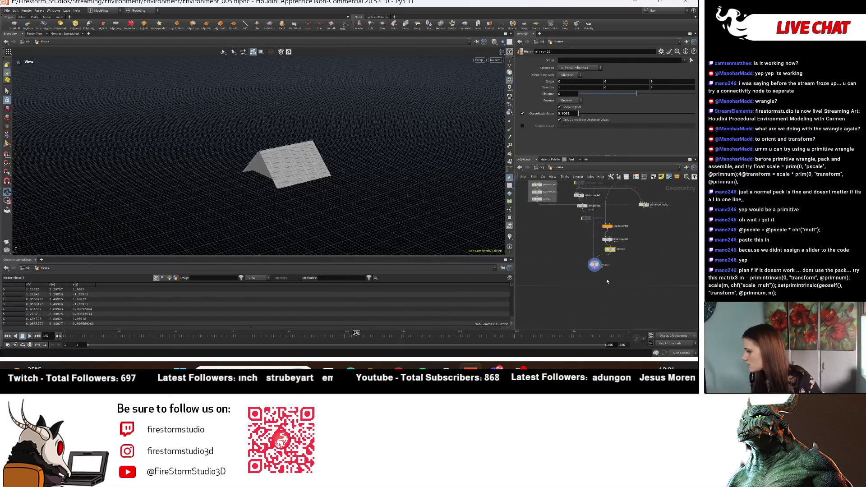
pyautogui.click(596, 270)
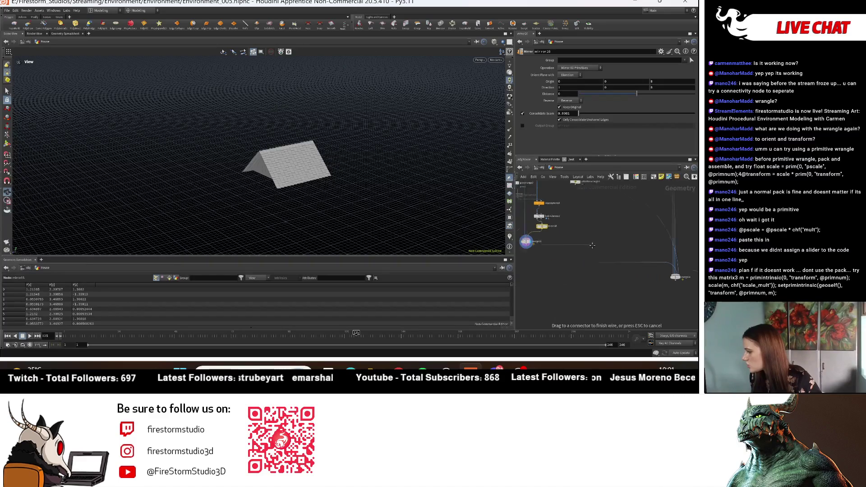
pyautogui.click(671, 274)
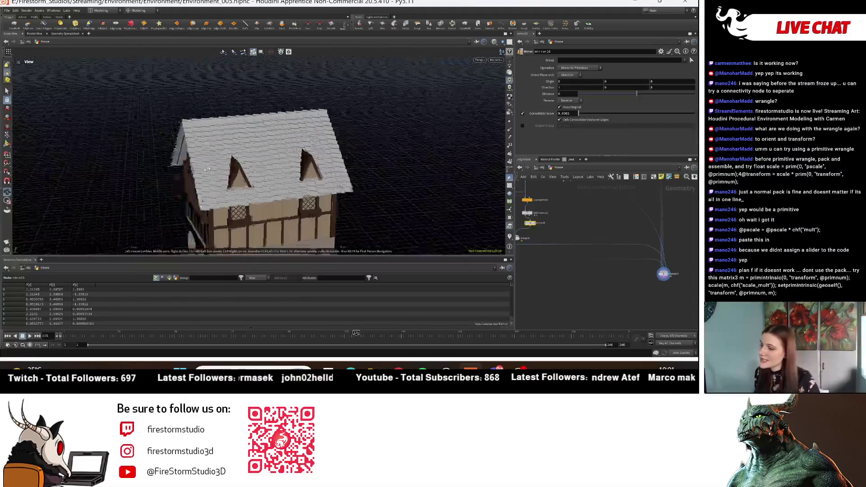
# - Orbit around the roof and display the house output with the tan-coloured roof
pyautogui.moveTo(213, 168); pyautogui.dragTo(253, 163)
pyautogui.scroll(5, 364, 210)
pyautogui.moveTo(363, 211); pyautogui.dragTo(392, 175)
pyautogui.moveTo(307, 192); pyautogui.dragTo(280, 226)
pyautogui.scroll(-5, 631, 307)
pyautogui.scroll(3, 593, 262)
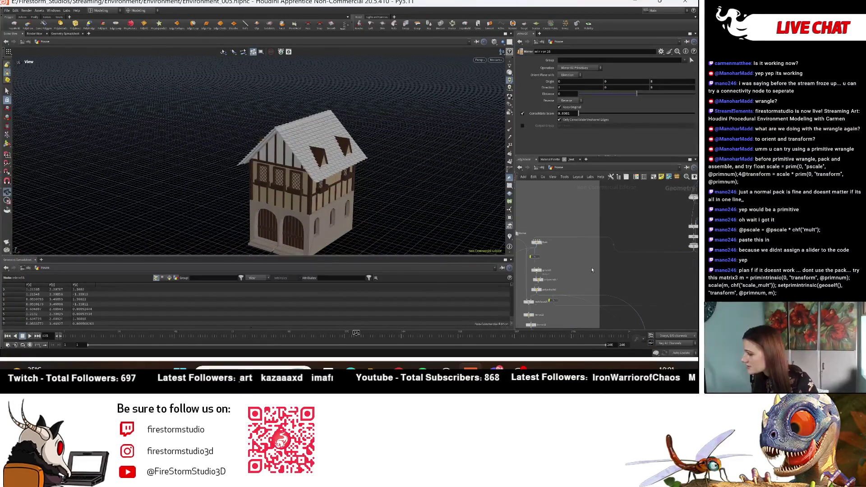
pyautogui.scroll(3, 531, 257)
pyautogui.click(526, 250)
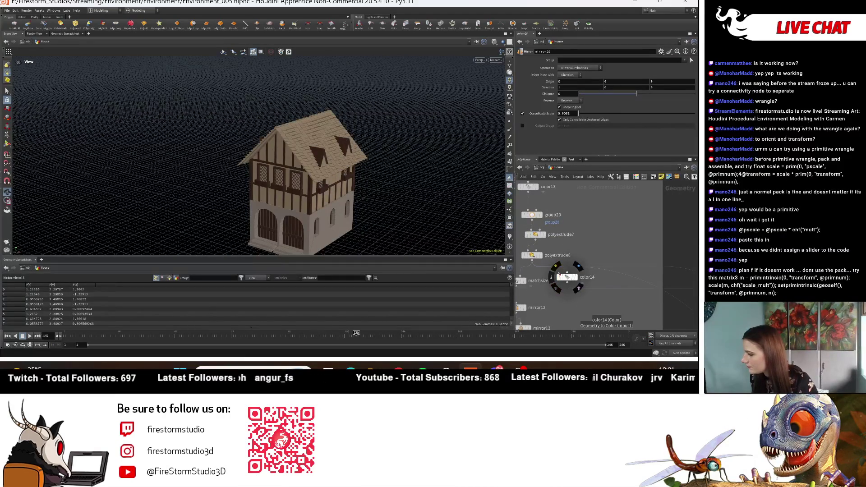
# - Navigate the network to the colour nodes and inspect the Color settings of color10 and color23
pyautogui.scroll(-8, 597, 305)
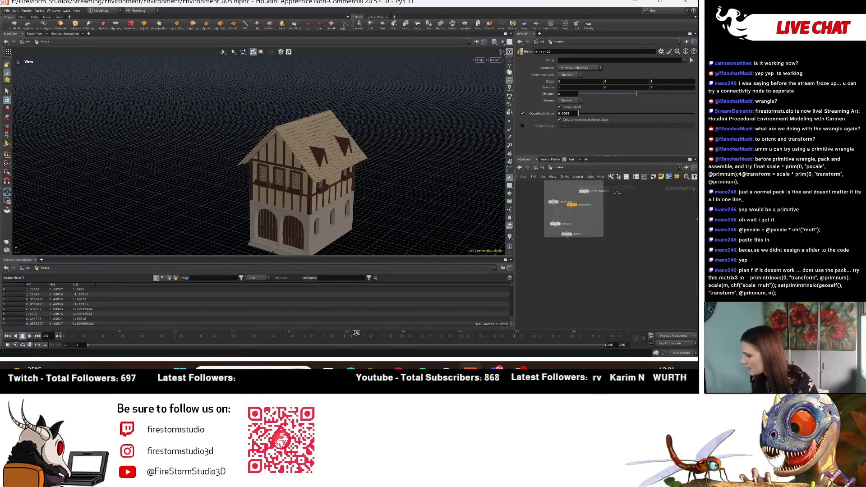
pyautogui.moveTo(560, 286); pyautogui.dragTo(625, 309, button='middle')
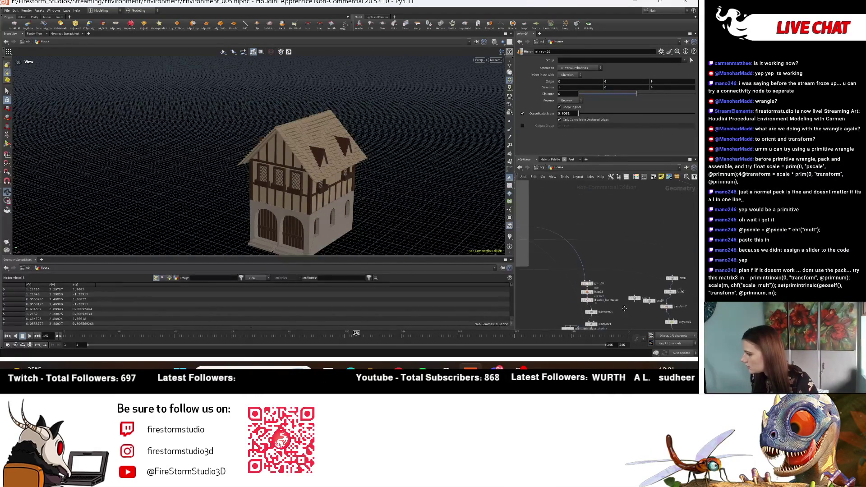
pyautogui.moveTo(646, 280); pyautogui.dragTo(579, 199, button='middle')
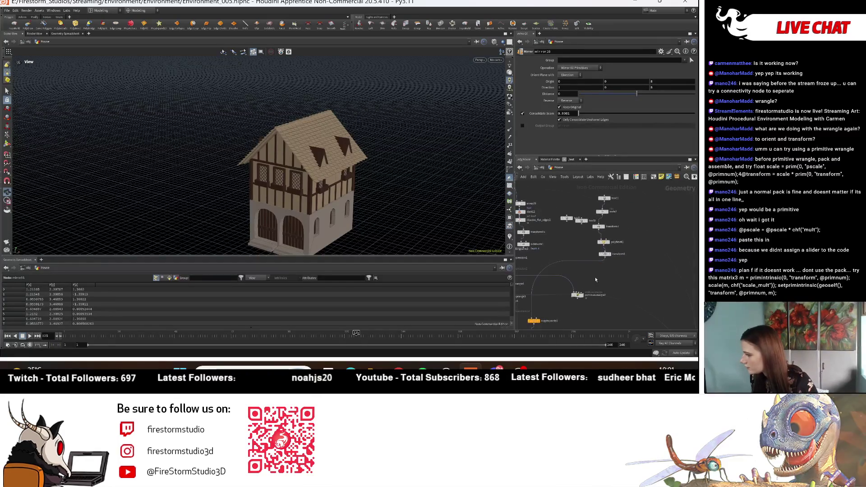
pyautogui.scroll(4, 578, 294)
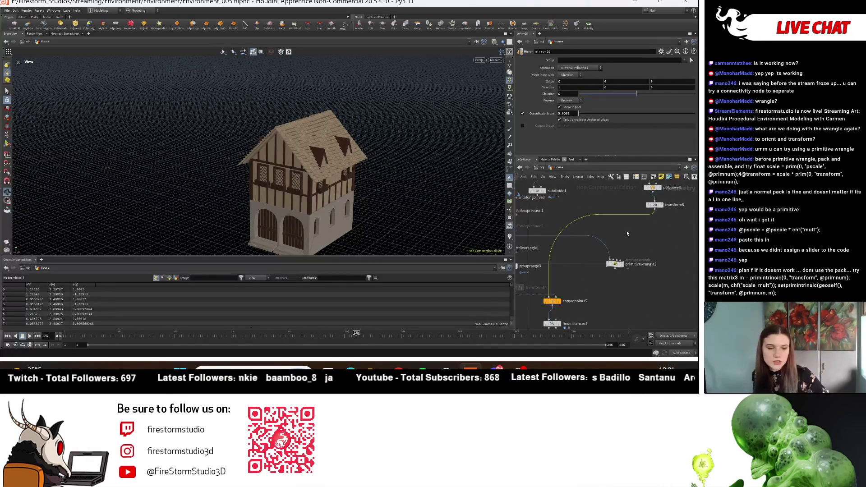
pyautogui.moveTo(627, 232)
pyautogui.mouseDown(button='middle')
pyautogui.moveTo(566, 251)
pyautogui.moveTo(670, 277)
pyautogui.moveTo(653, 223)
pyautogui.mouseUp(button='middle')
pyautogui.scroll(-5, 653, 223)
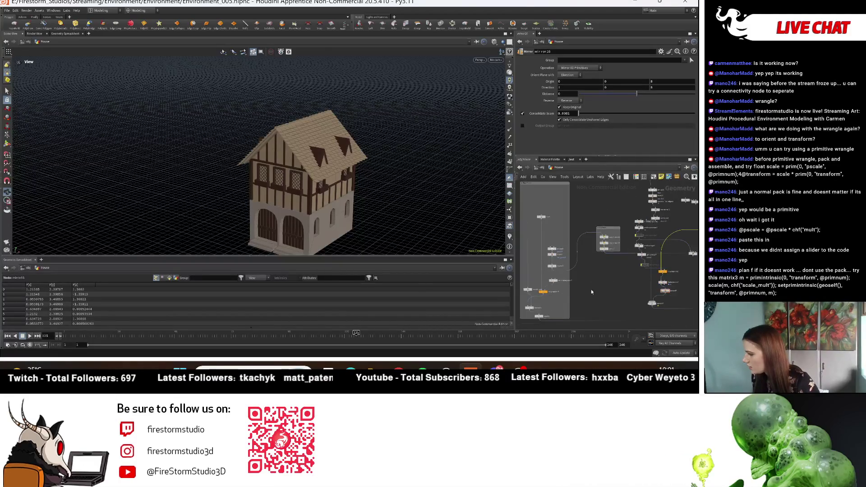
pyautogui.scroll(3, 567, 292)
pyautogui.moveTo(567, 292); pyautogui.dragTo(621, 269, button='middle')
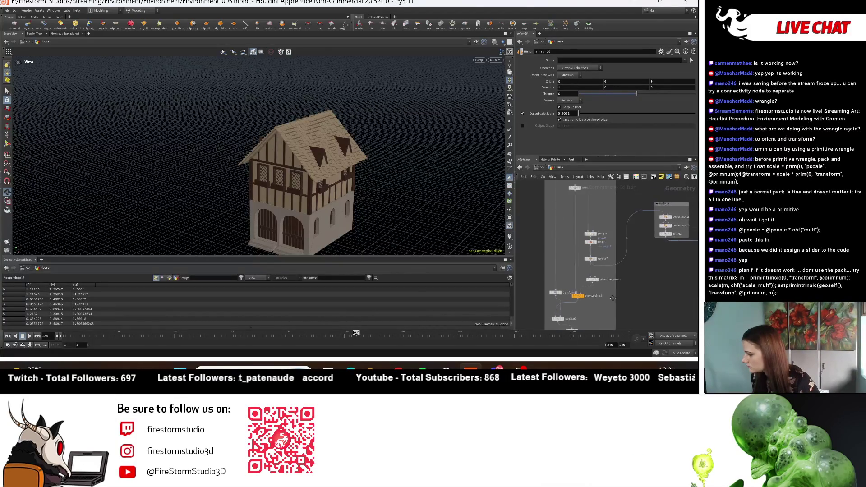
pyautogui.scroll(3, 607, 334)
pyautogui.click(559, 274)
pyautogui.scroll(-3, 559, 276)
pyautogui.click(574, 291)
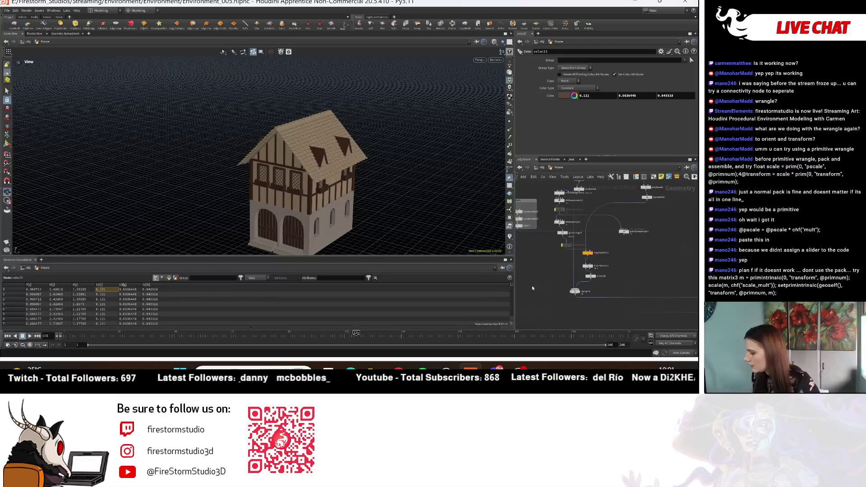
# - Display color23's output with copytopoints5 visible below it in the network
pyautogui.moveTo(518, 293); pyautogui.dragTo(541, 270, button='middle')
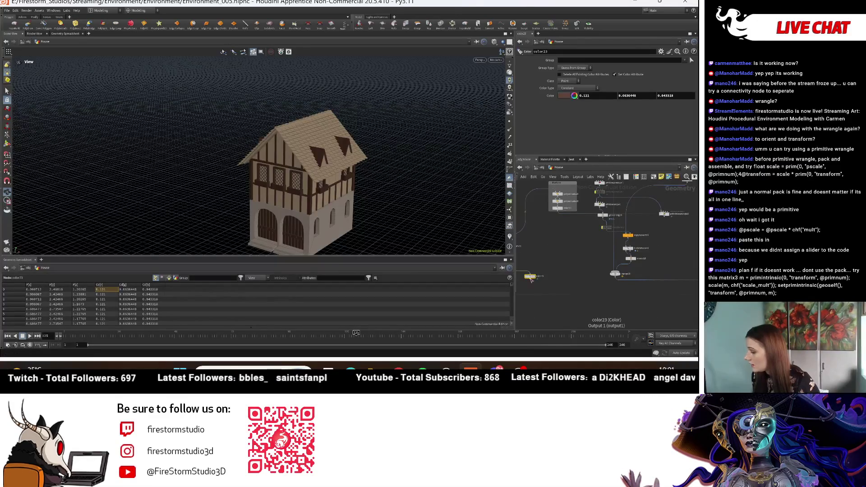
pyautogui.scroll(2, 606, 294)
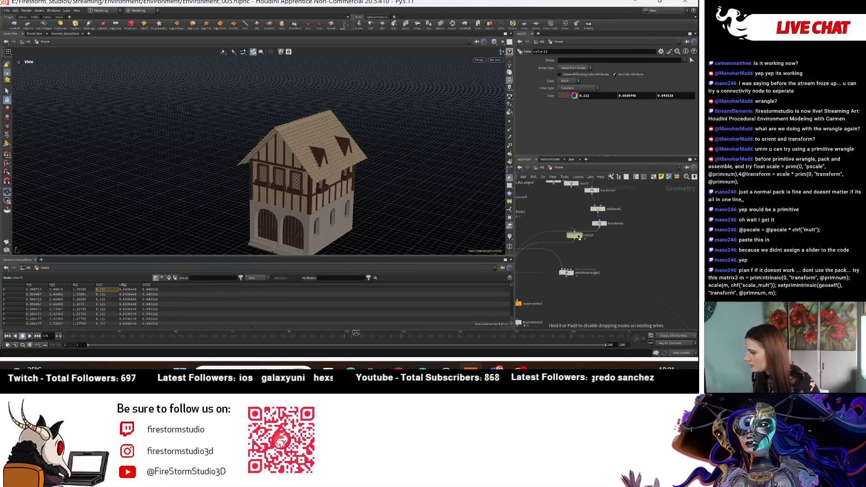
pyautogui.scroll(2, 620, 250)
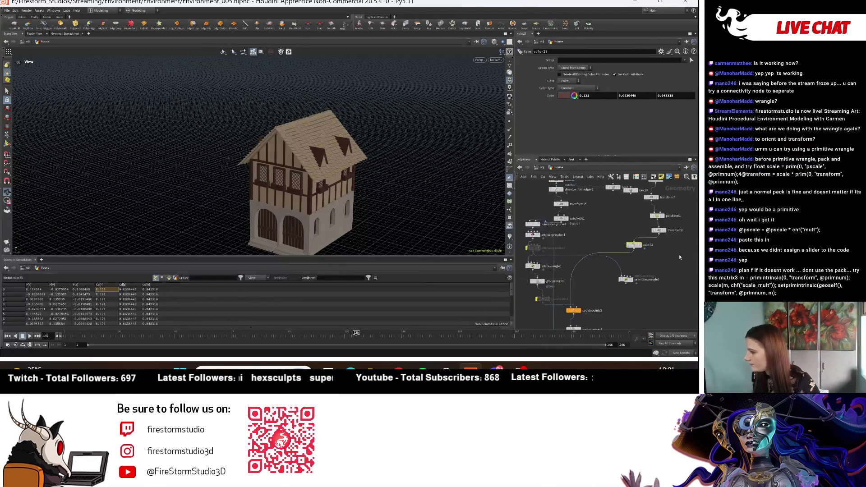
pyautogui.moveTo(587, 280)
pyautogui.mouseDown(button='middle')
pyautogui.moveTo(644, 226)
pyautogui.moveTo(660, 289)
pyautogui.mouseUp(button='middle')
pyautogui.click(639, 221)
pyautogui.scroll(-1, 658, 293)
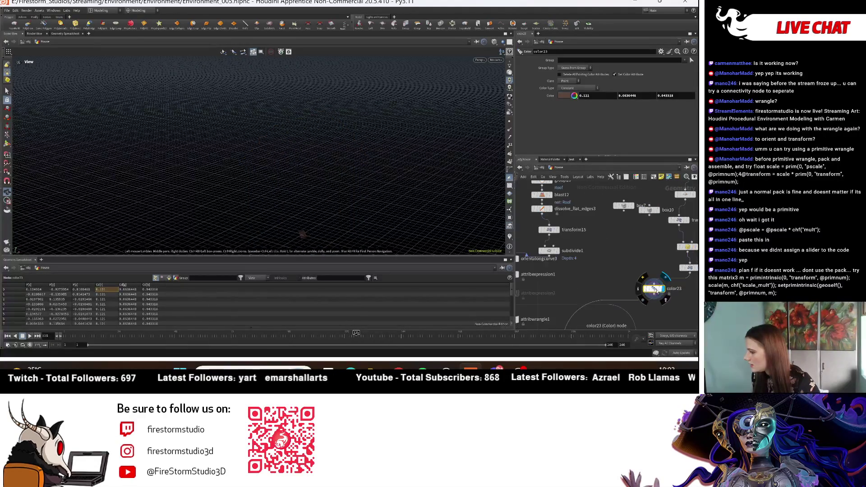
# - Duplicate color23 as color24 and wire it below transform14, before copytopoints5
pyautogui.moveTo(658, 293)
pyautogui.keyDown('alt'); pyautogui.mouseDown()
pyautogui.moveTo(571, 240)
pyautogui.moveTo(620, 265)
pyautogui.mouseUp(); pyautogui.keyUp('alt')
pyautogui.moveTo(619, 266); pyautogui.dragTo(671, 241, button='middle')
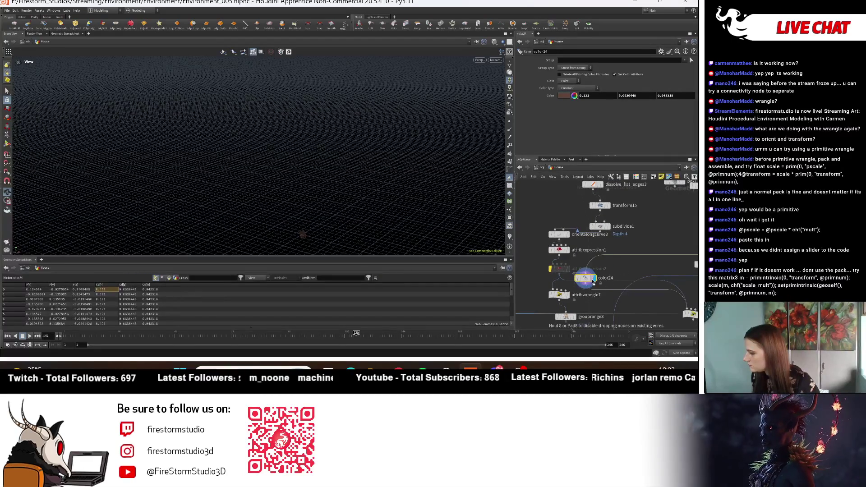
pyautogui.moveTo(567, 284); pyautogui.dragTo(619, 280)
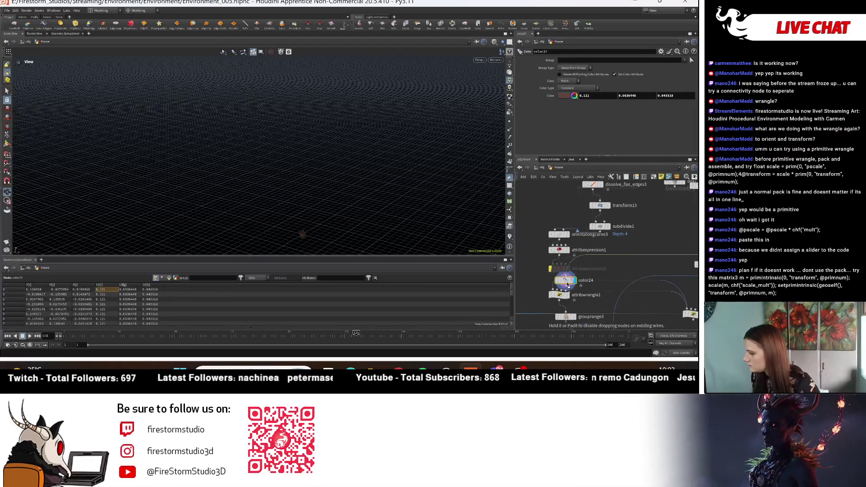
pyautogui.moveTo(563, 287); pyautogui.dragTo(616, 314)
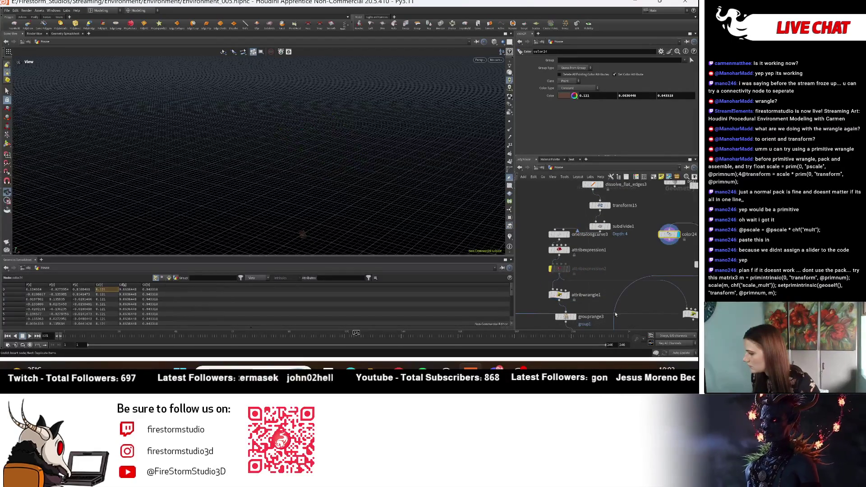
pyautogui.moveTo(641, 255); pyautogui.dragTo(610, 210, button='middle')
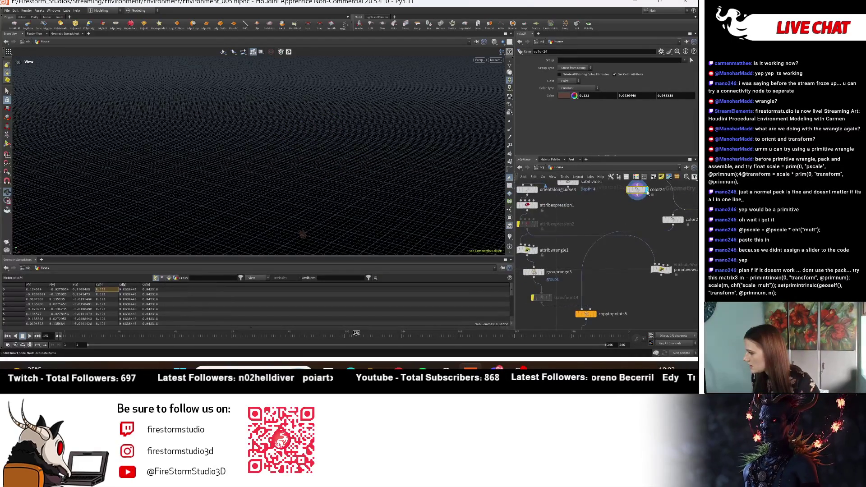
pyautogui.moveTo(573, 308); pyautogui.dragTo(570, 319)
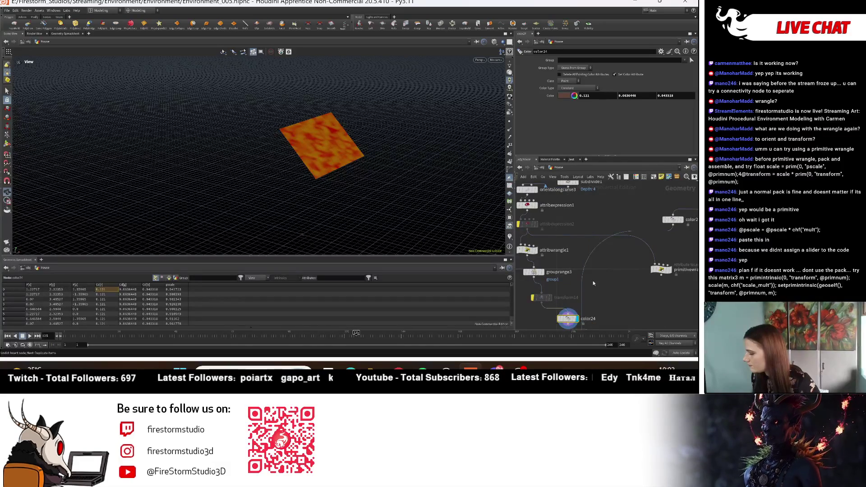
pyautogui.scroll(5, 587, 252)
pyautogui.scroll(-3, 641, 240)
pyautogui.moveTo(623, 136); pyautogui.dragTo(623, 224, button='middle')
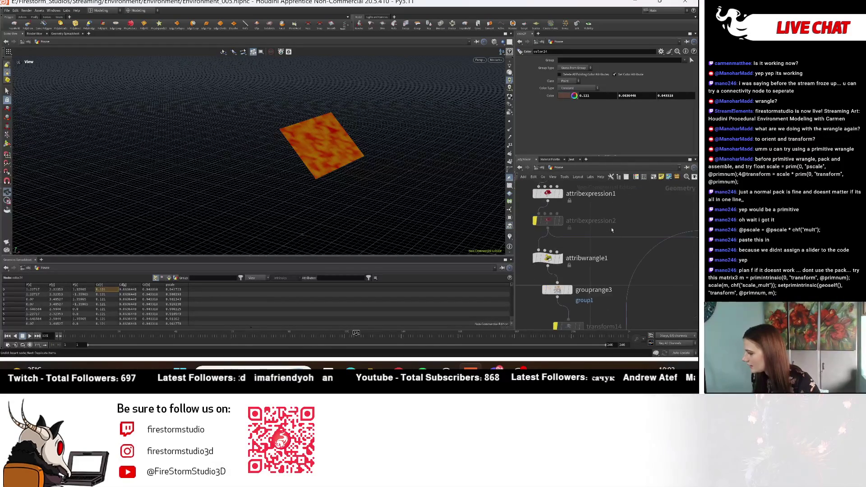